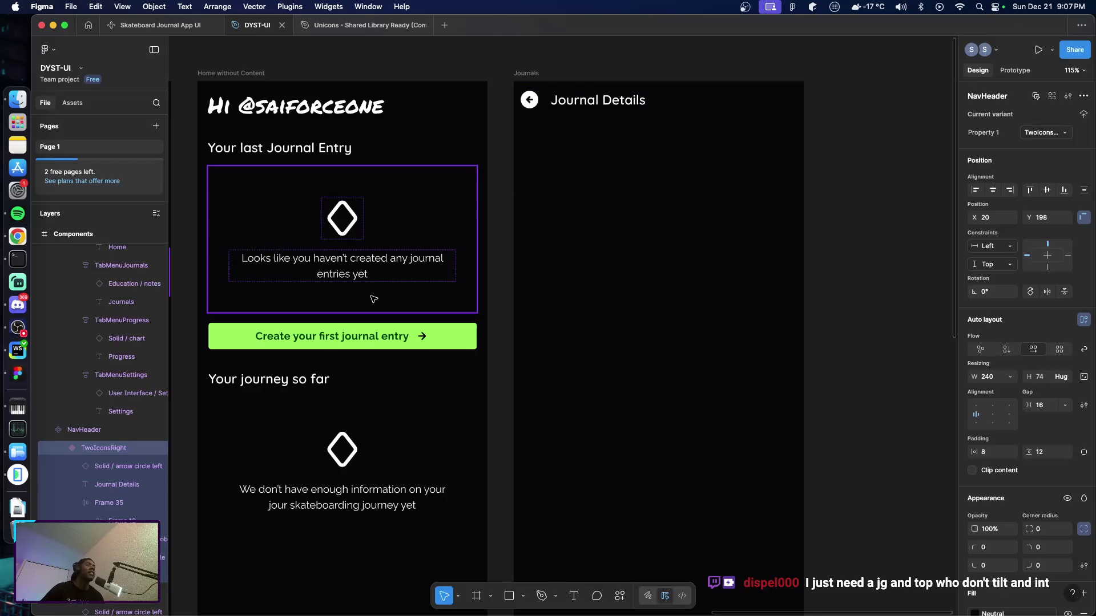
Step: Look over the canvas and select the Journal Details header text on the Journals screen
scroll(367, 305, "left", 3)
scroll(446, 324, "down", 5)
scroll(446, 323, "down", 5)
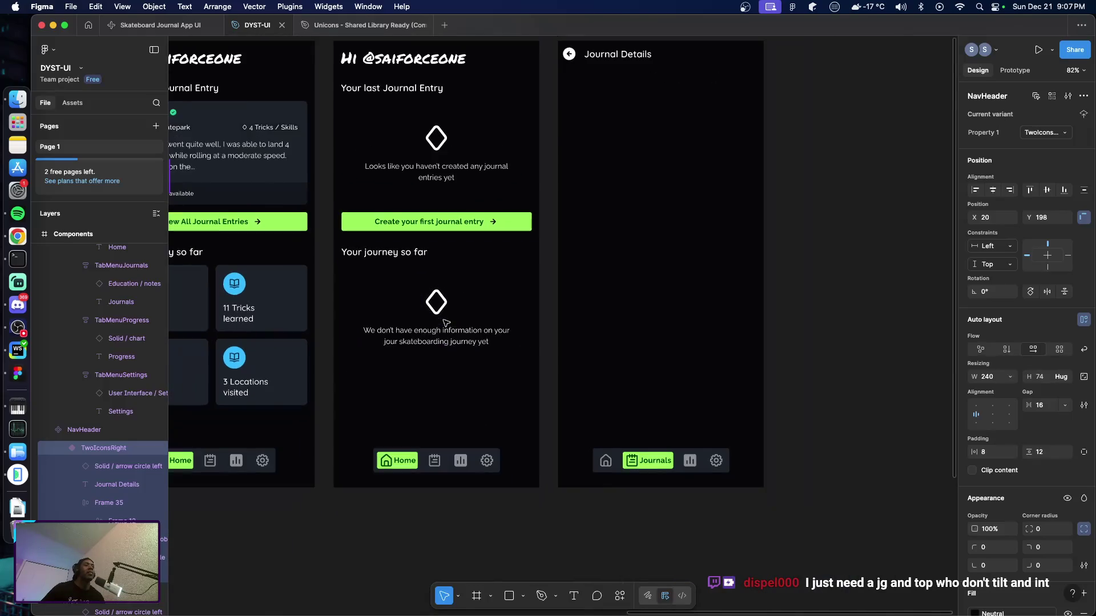
scroll(460, 322, "up", 2)
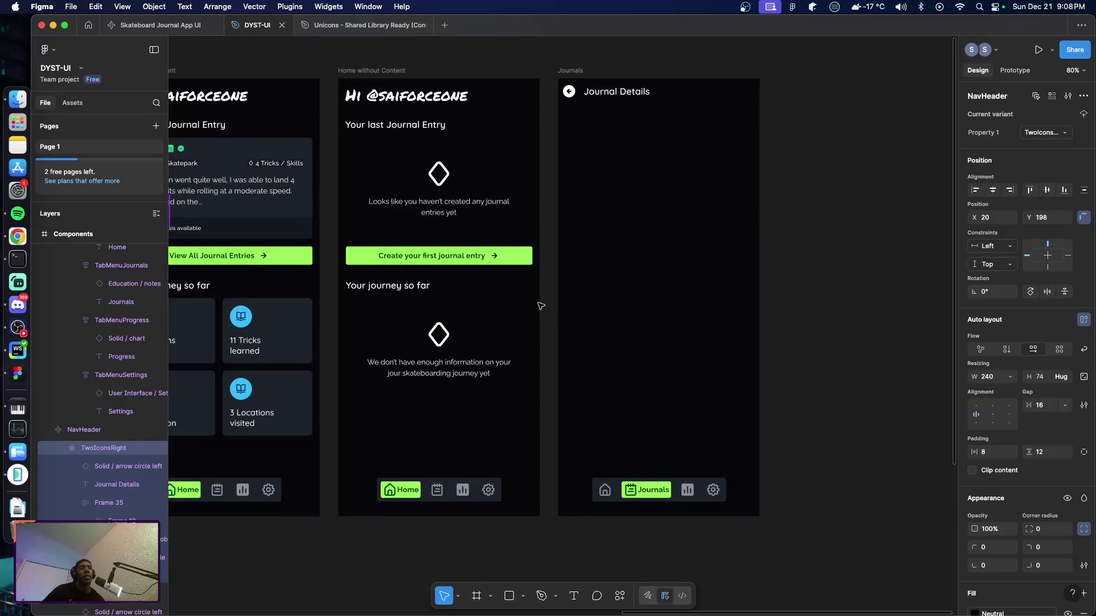
scroll(536, 305, "left", 5)
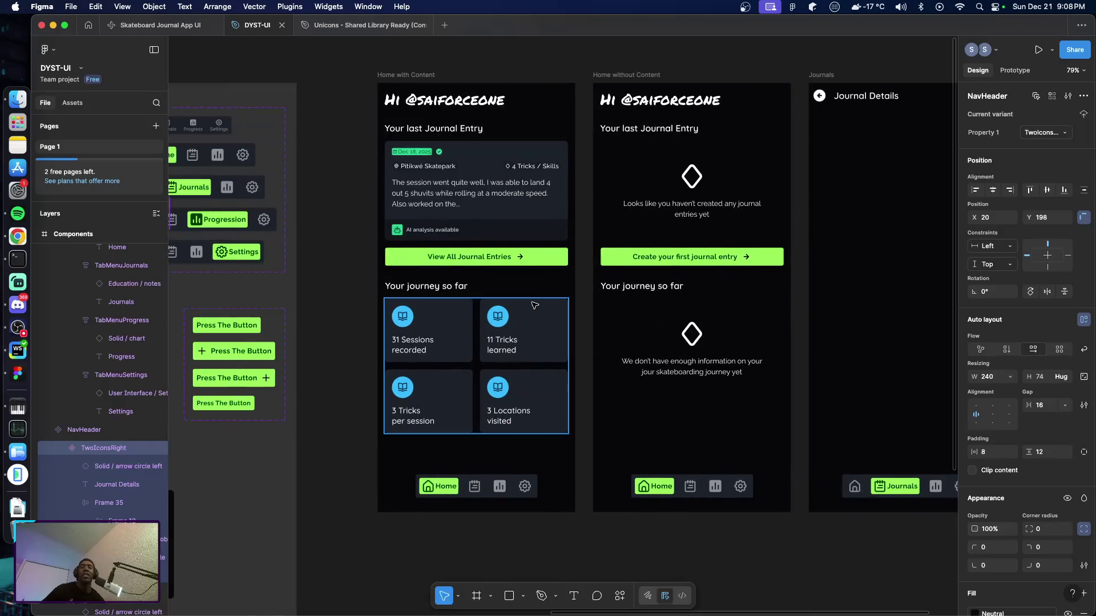
scroll(535, 306, "left", 5)
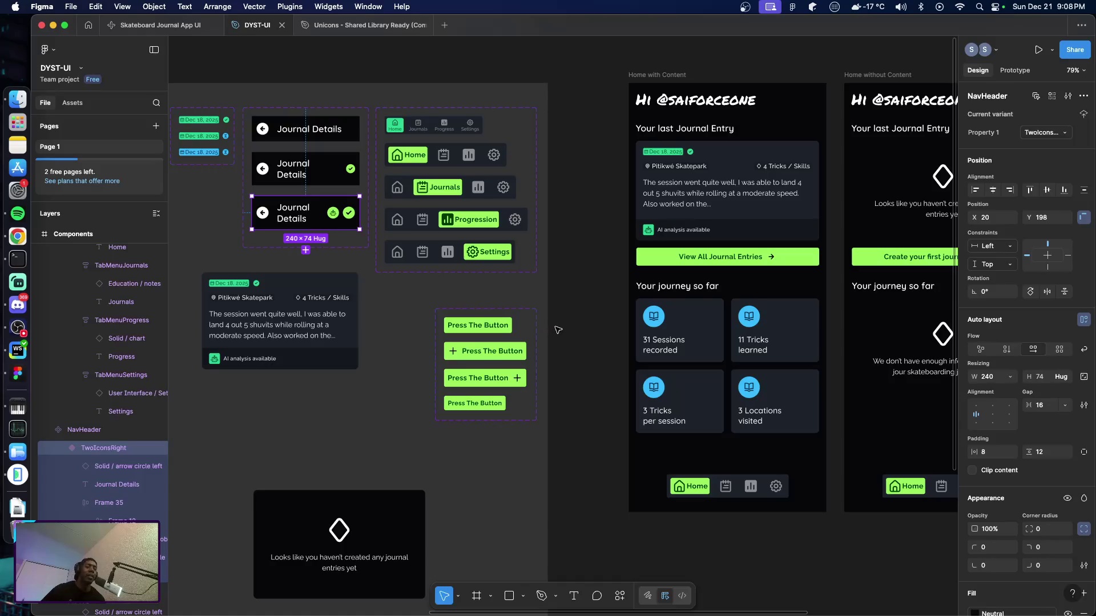
scroll(571, 319, "right", 7)
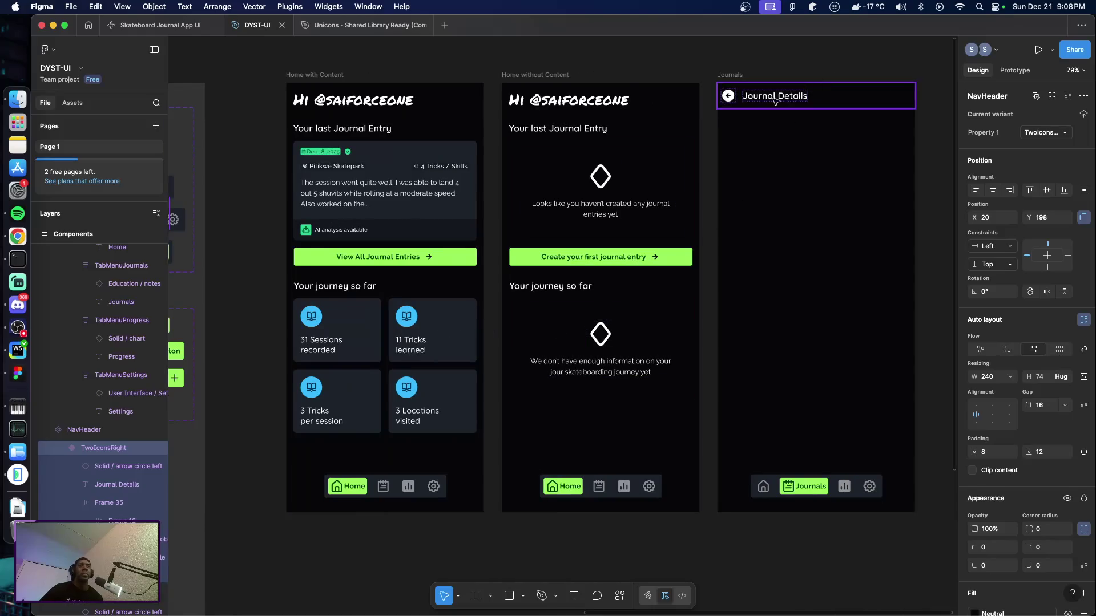
double_click(777, 97)
scroll(624, 145, "left", 10)
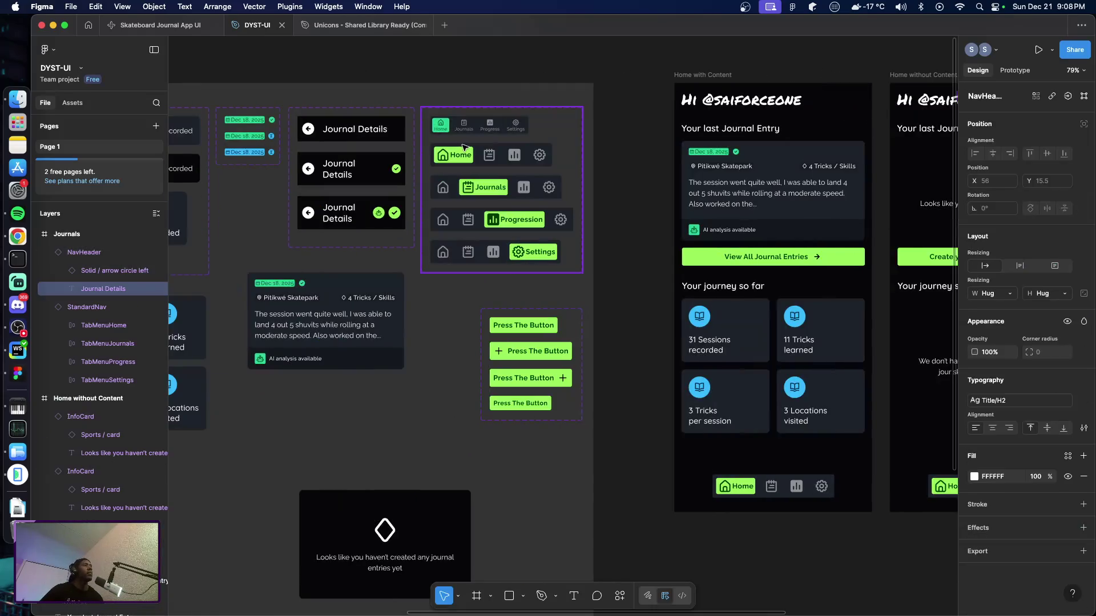
scroll(456, 155, "left", 3)
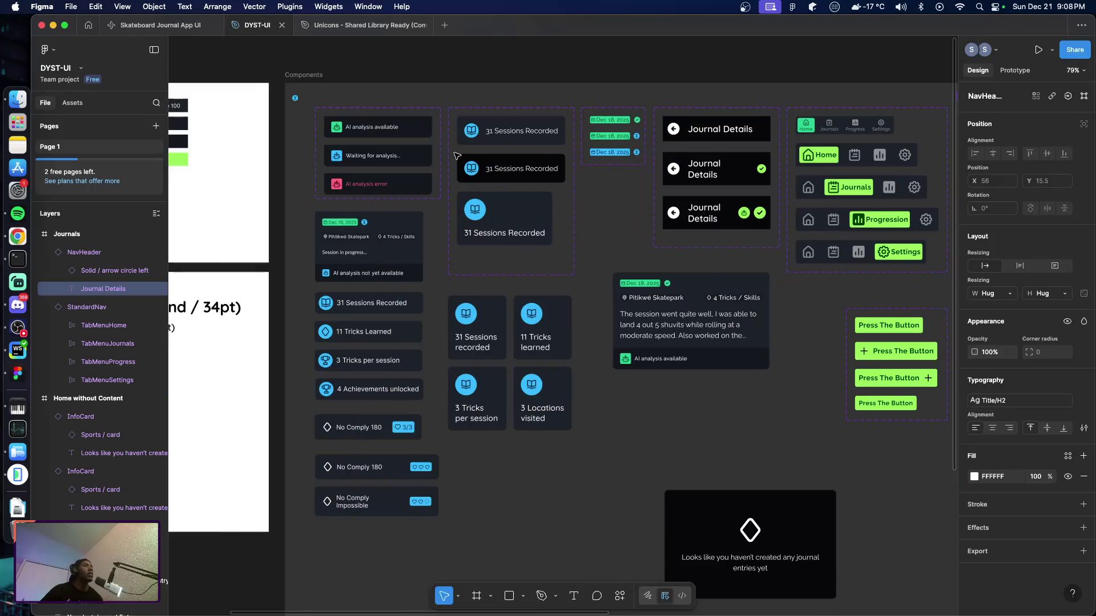
scroll(495, 202, "right", 8)
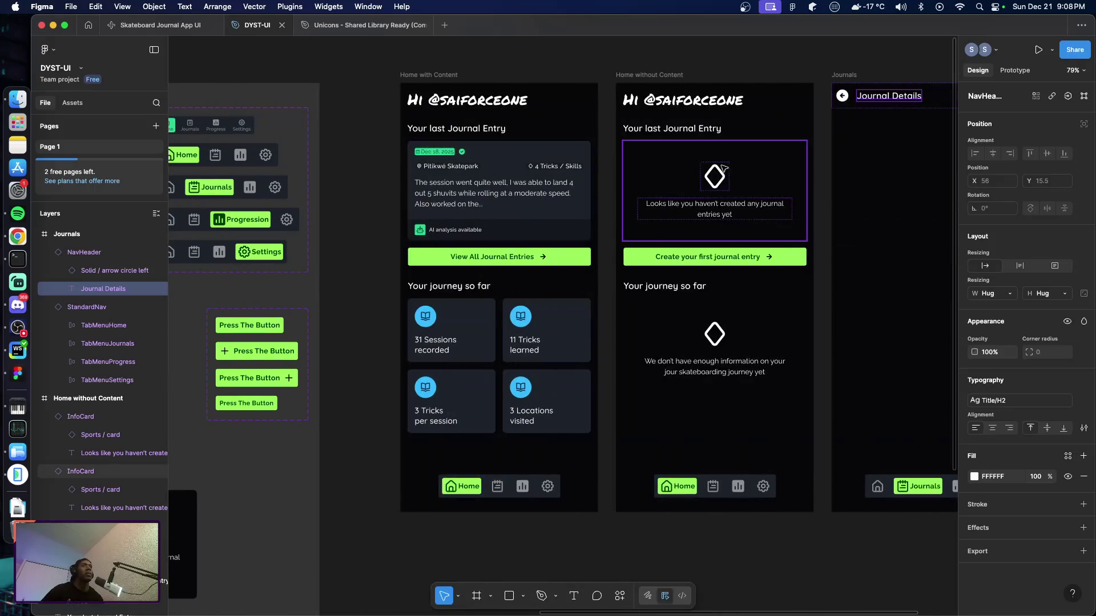
scroll(651, 166, "right", 4)
Step: Delete the Journal Details header from the Journals screen
left_click(486, 101)
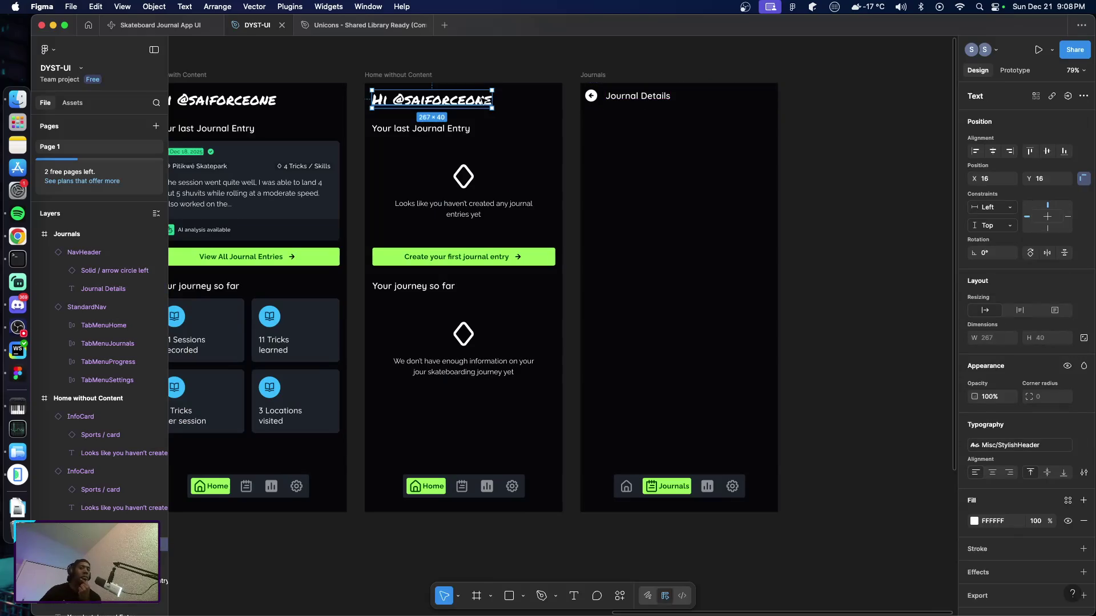
left_click(817, 167)
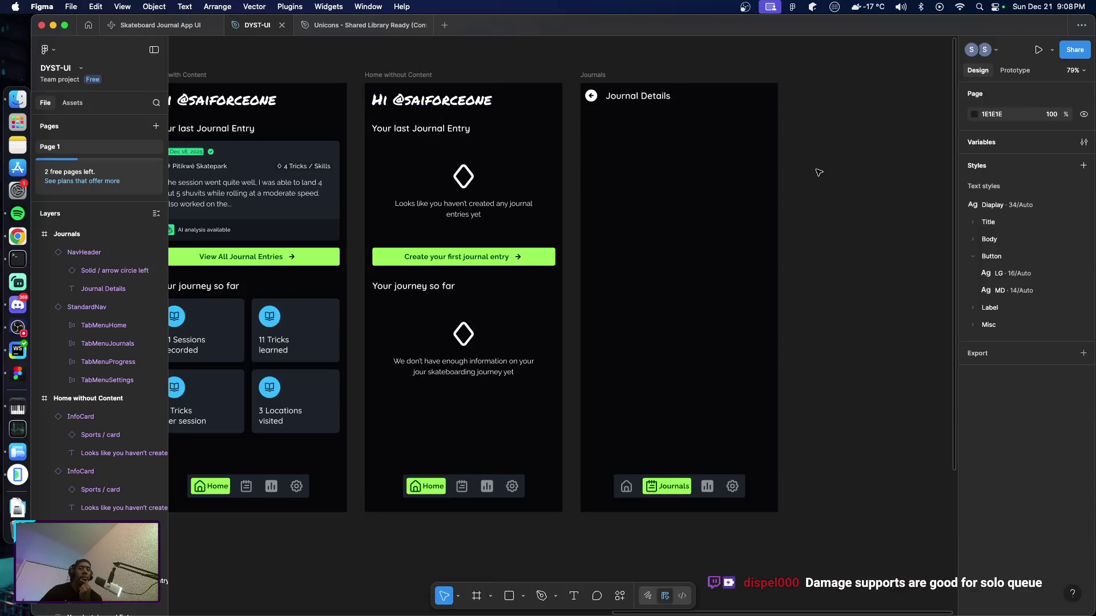
left_click(644, 103)
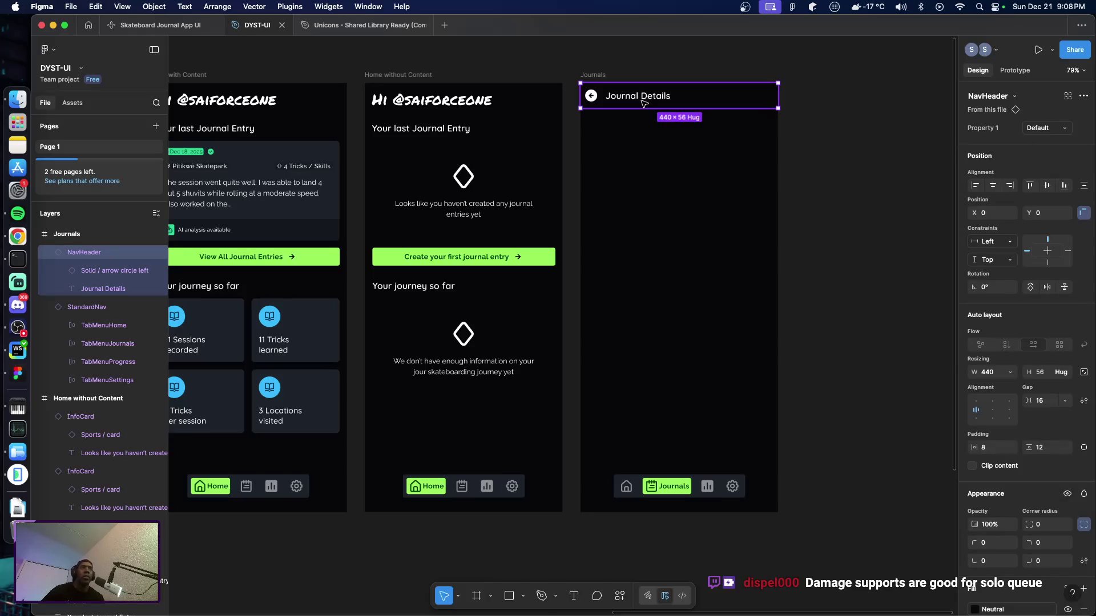
key("Delete")
Step: Paste the Home greeting heading into the Journals screen and retype it as 'Journals'
left_click(463, 106)
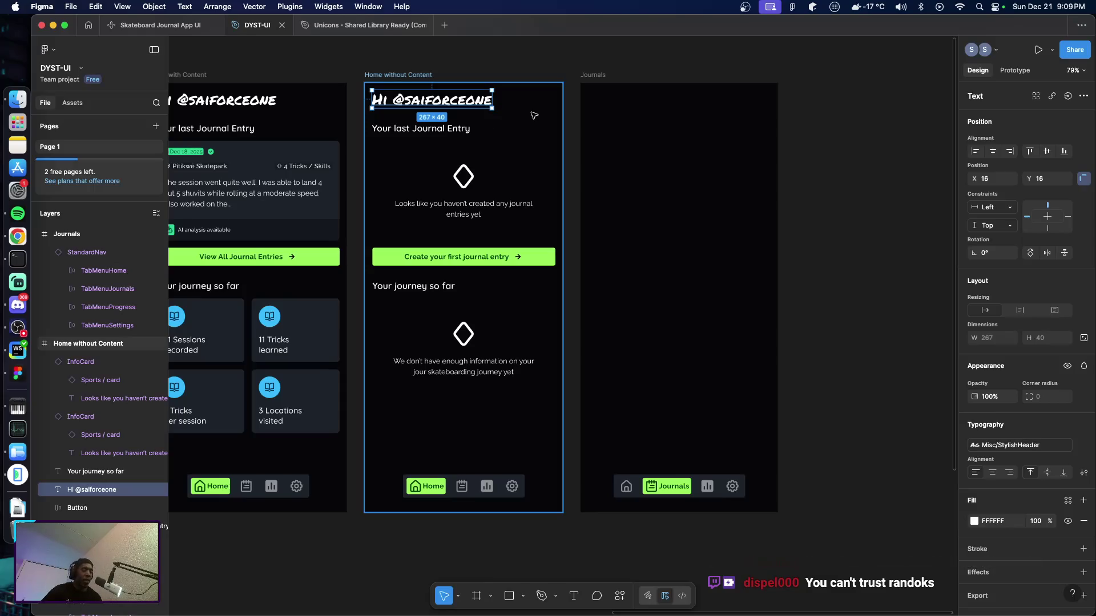
left_click(599, 76)
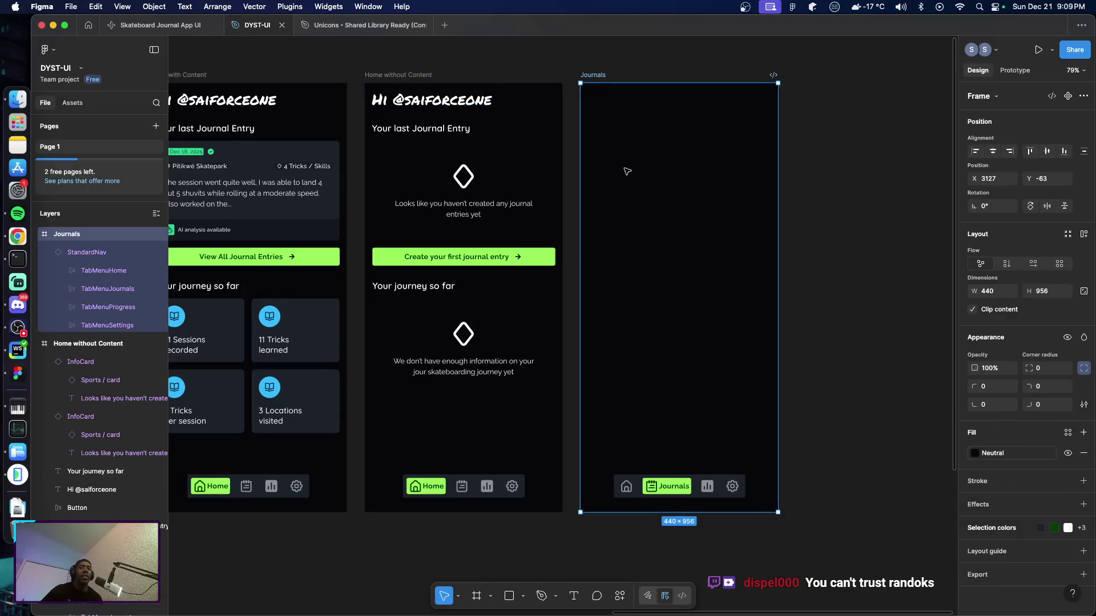
key("super+v")
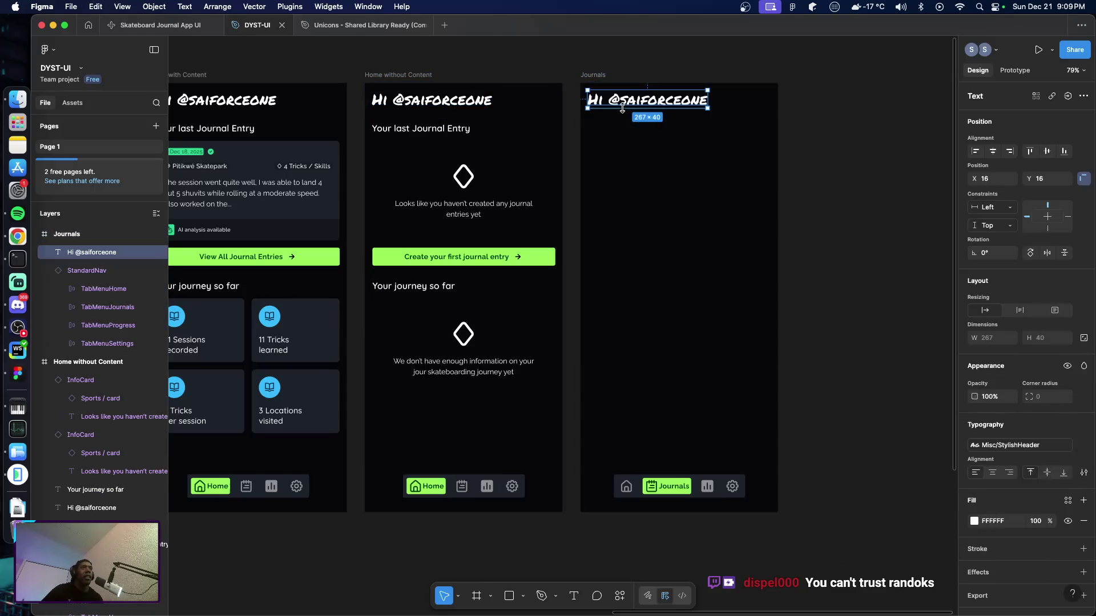
double_click(624, 103)
triple_click(624, 103)
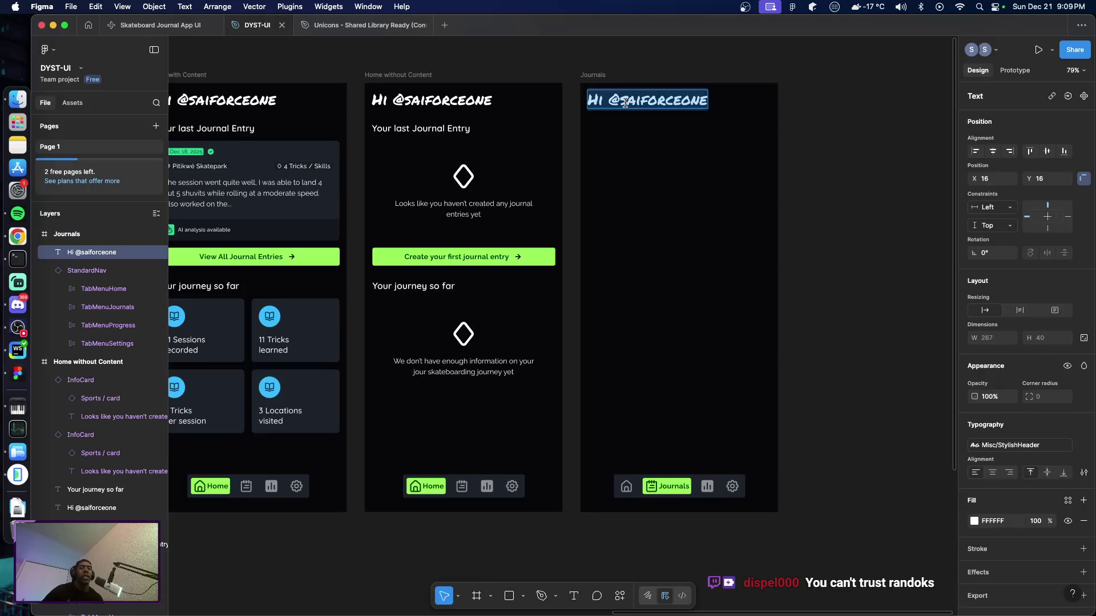
type("Journals")
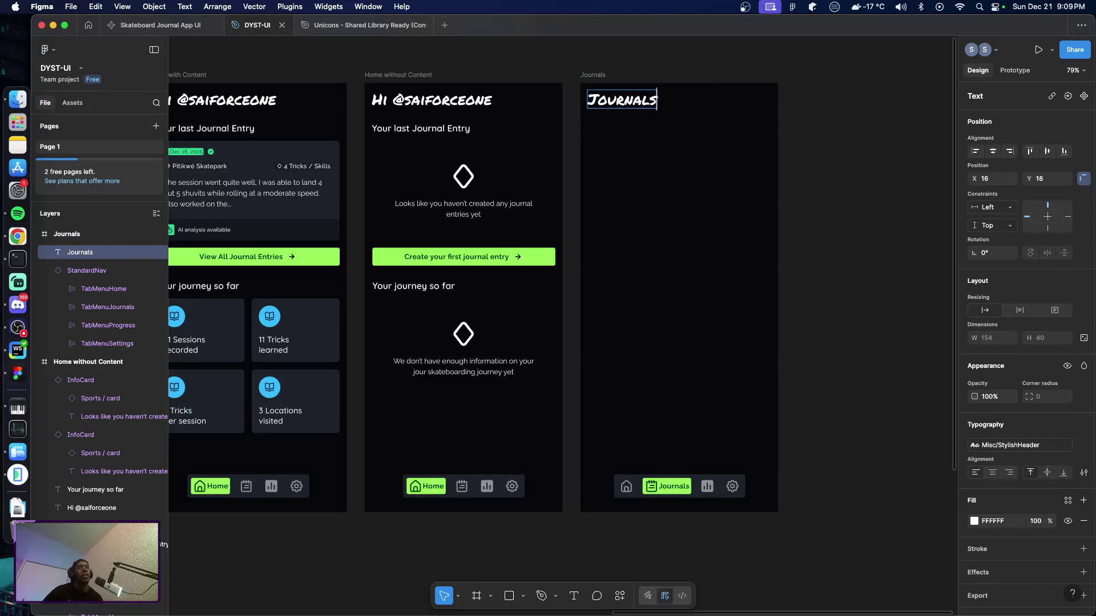
key("Escape")
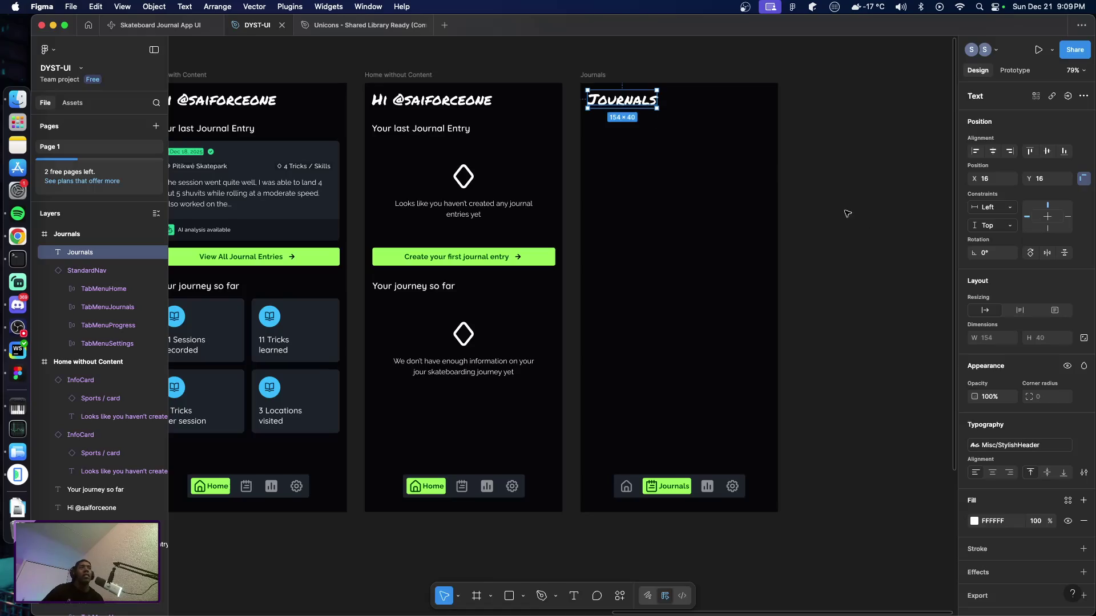
Step: Check the new Journals title, then select the 'Your last Journal Entry' heading
left_click(870, 228)
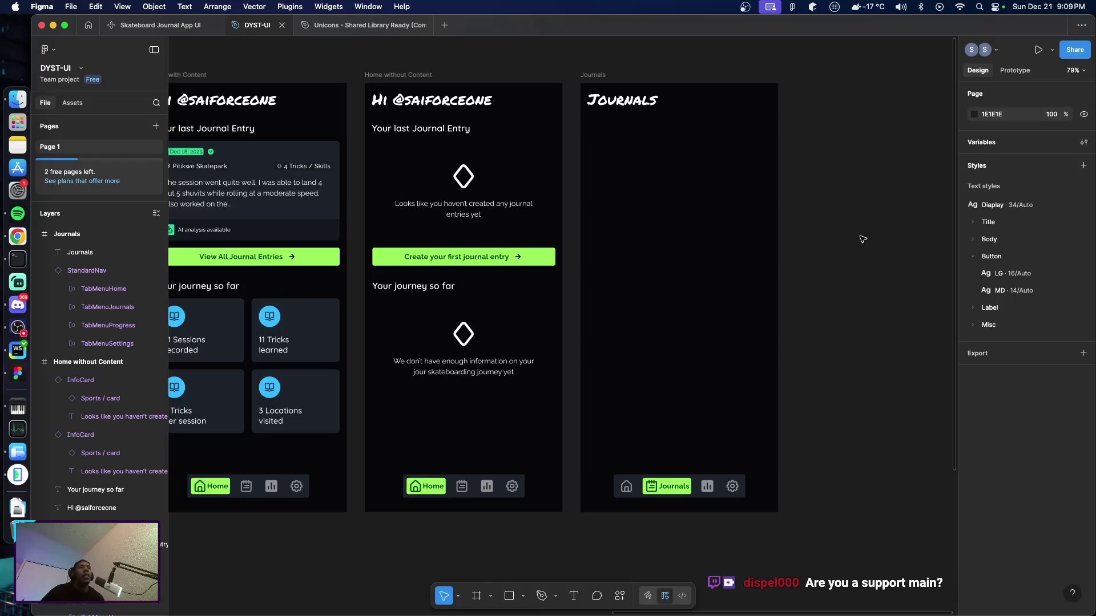
left_click(619, 108)
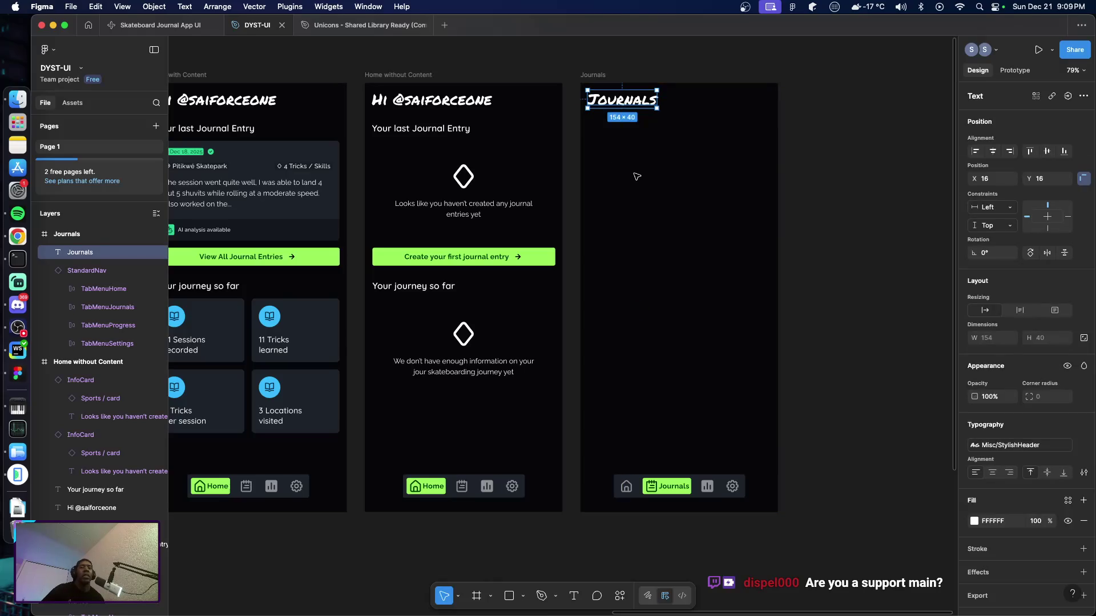
left_click(842, 230)
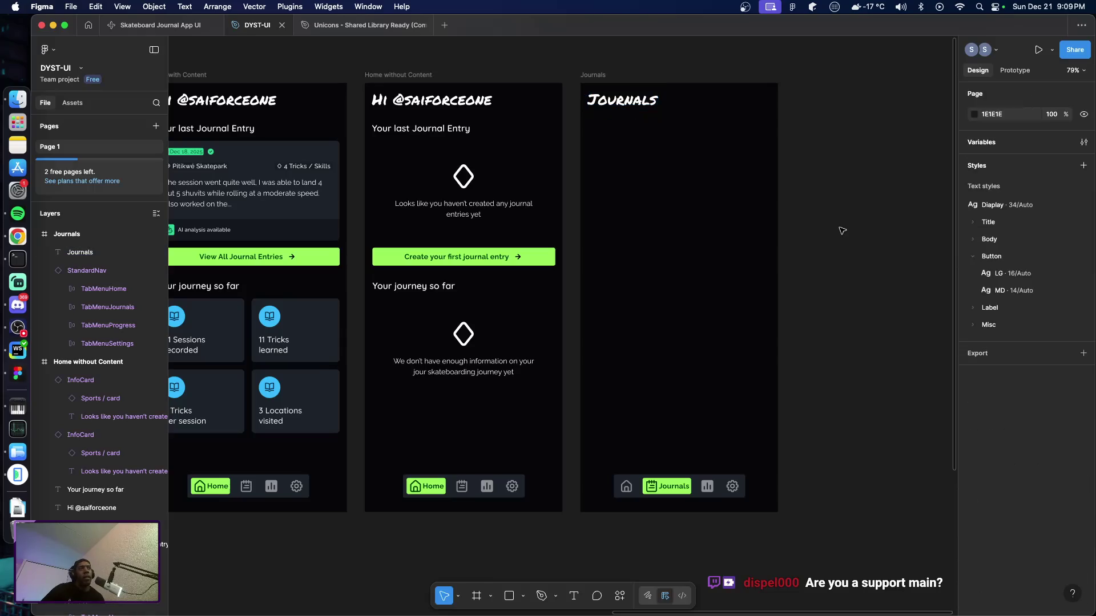
left_click(444, 130)
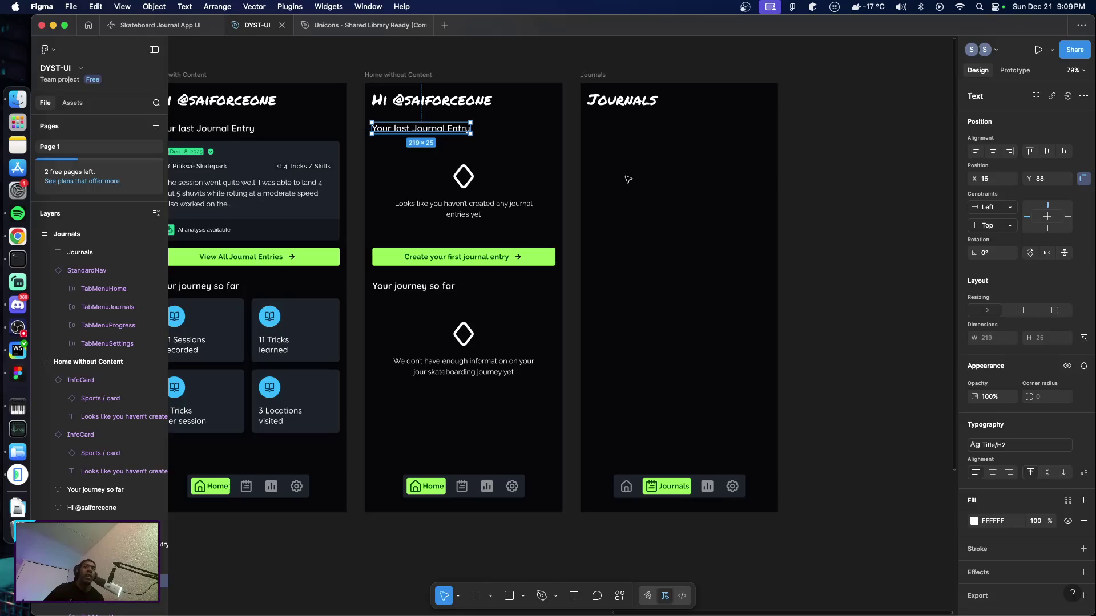
Step: Move the empty-state card up and to the right in the Components area
left_click(840, 221)
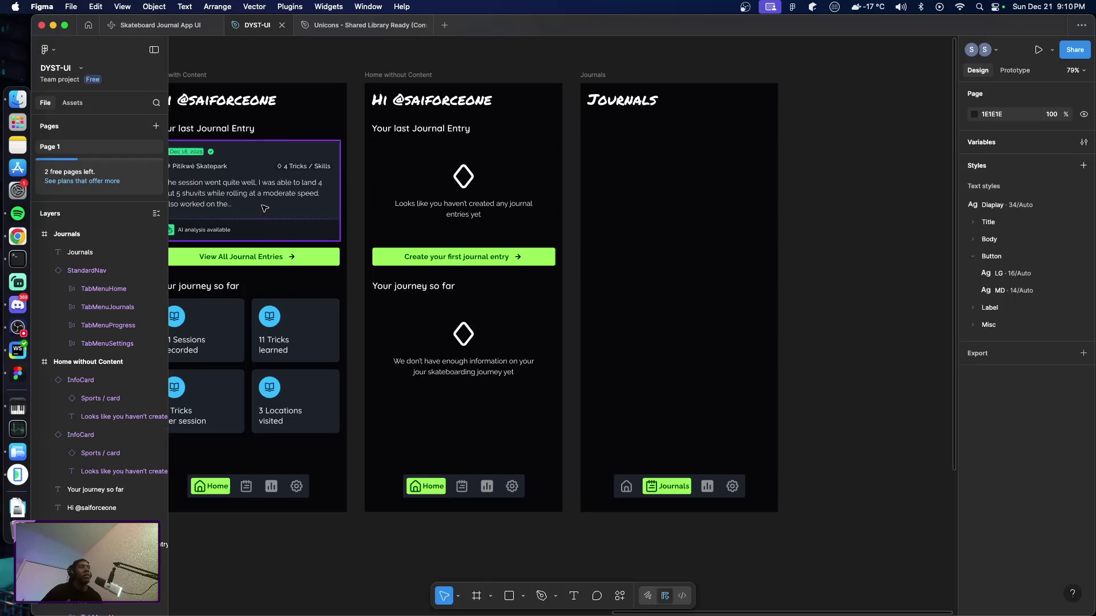
scroll(268, 210, "left", 10)
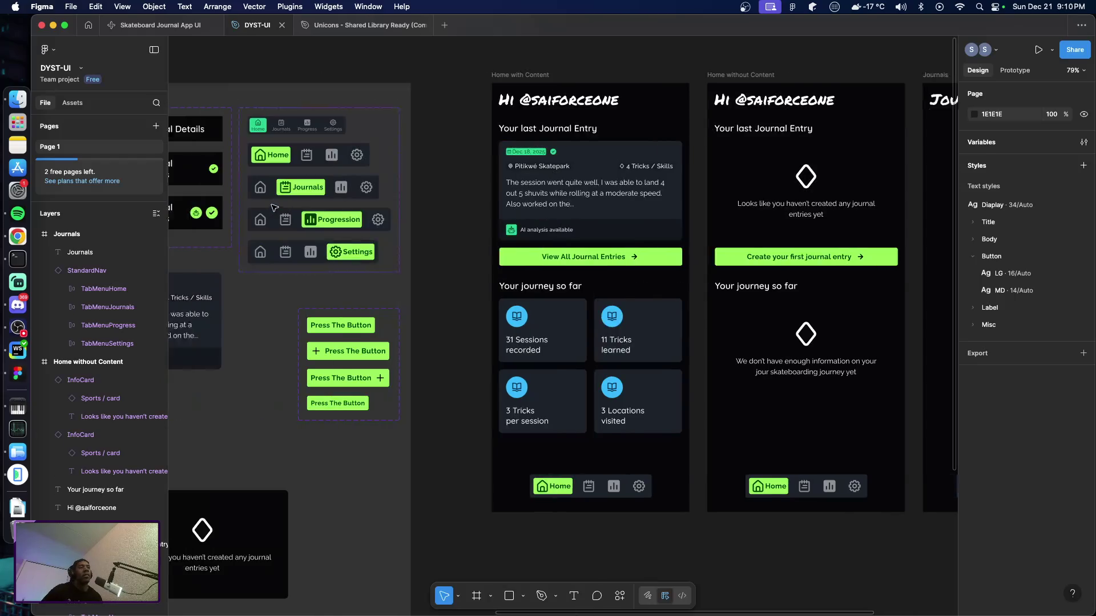
scroll(398, 314, "down", 5)
scroll(397, 313, "left", 3)
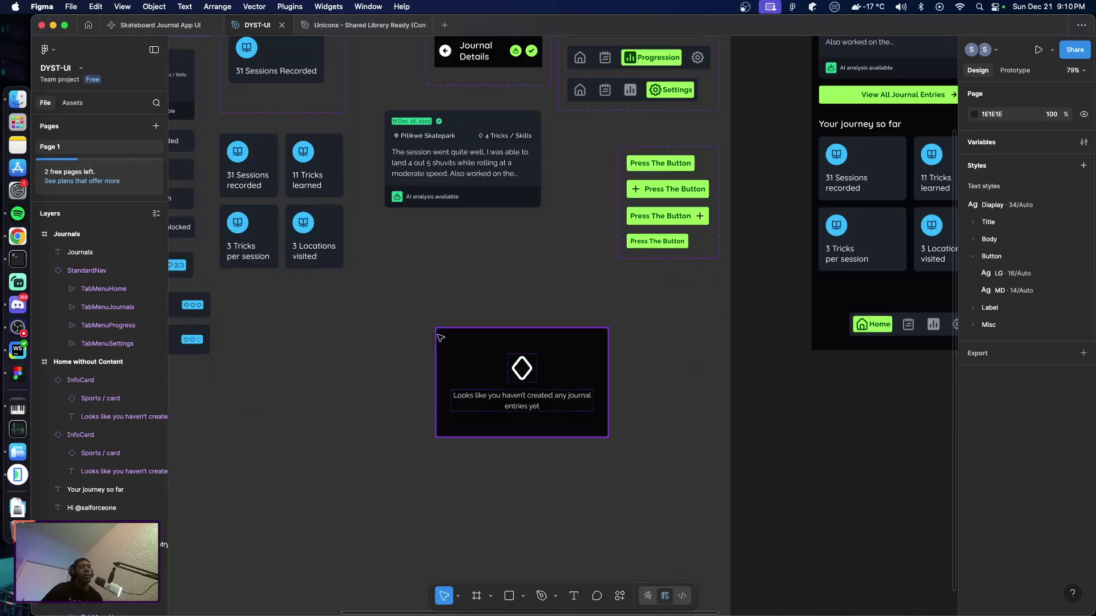
mouse_move(460, 361)
left_mouse_down()
mouse_move(558, 342)
mouse_move(569, 315)
left_mouse_up()
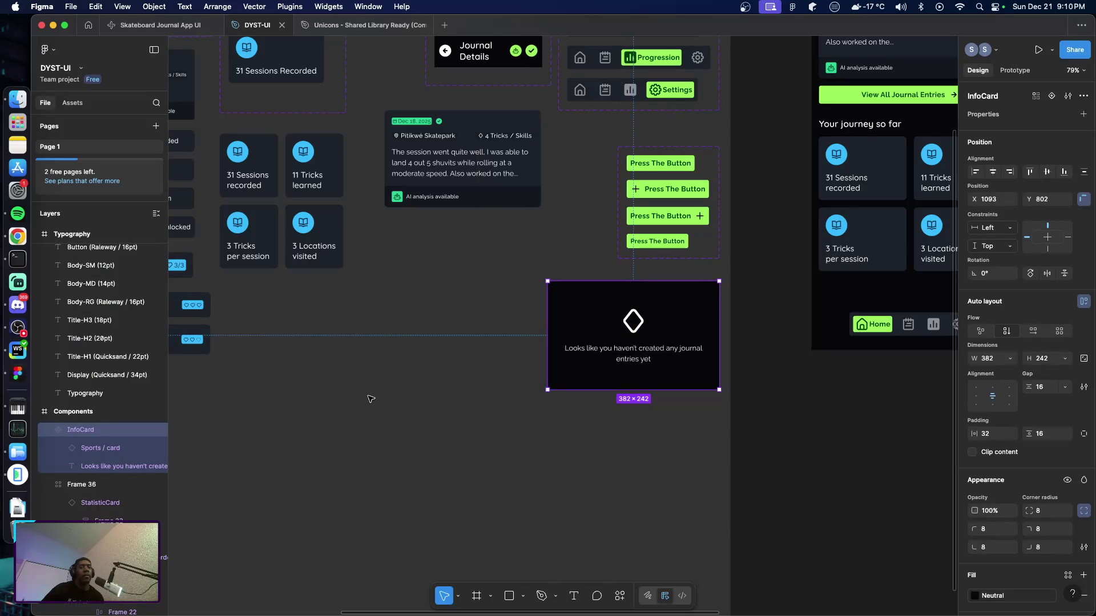
left_click(323, 401)
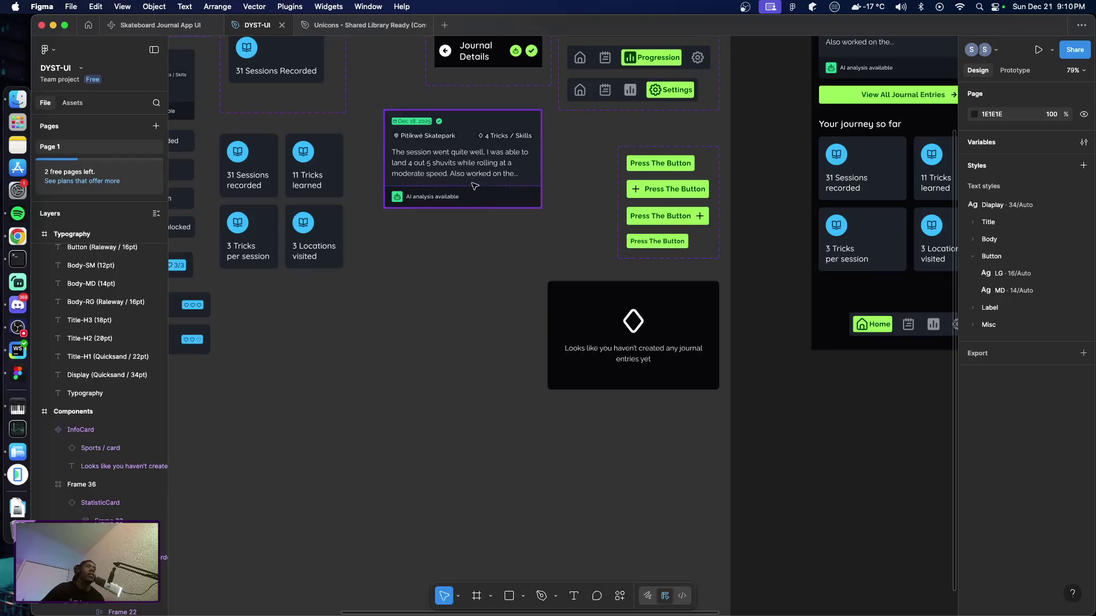
Step: Select the journal entry card, then the group of four statistic cards
left_click(499, 187)
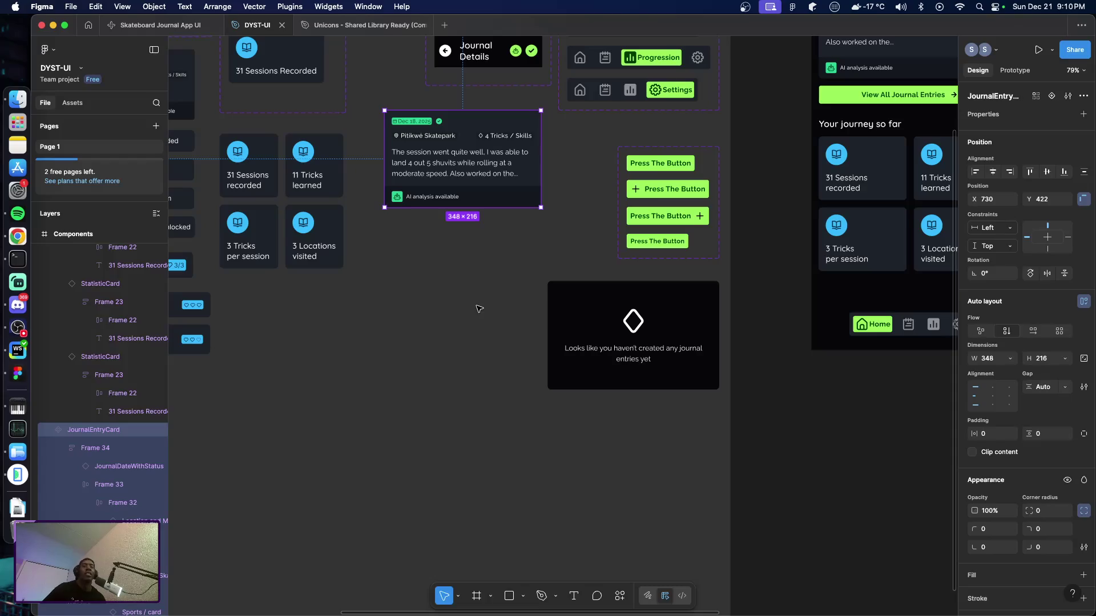
scroll(480, 302, "left", 5)
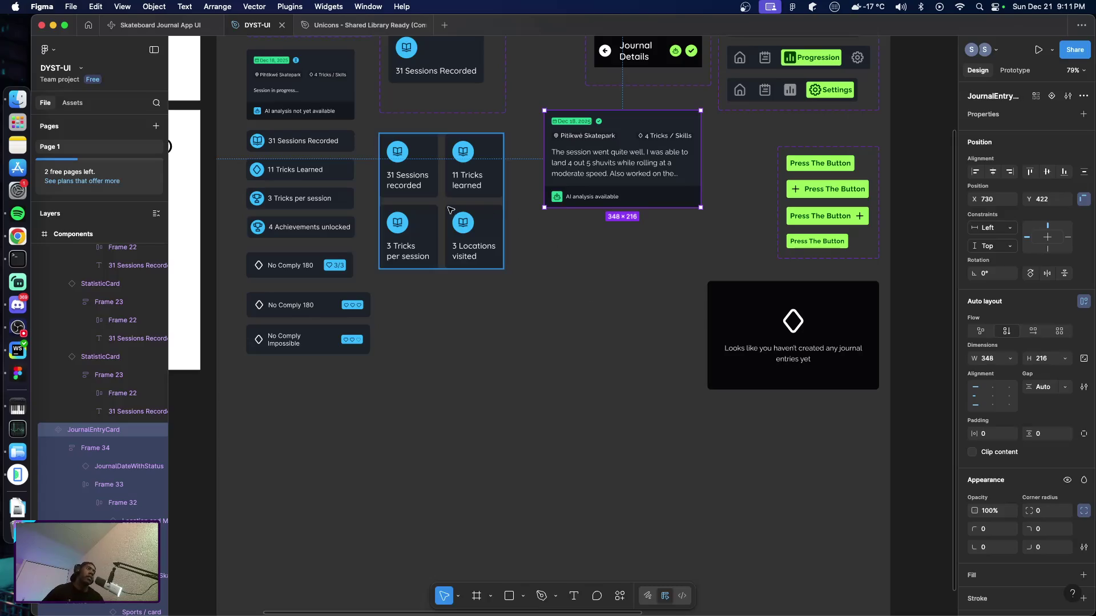
left_click(451, 210)
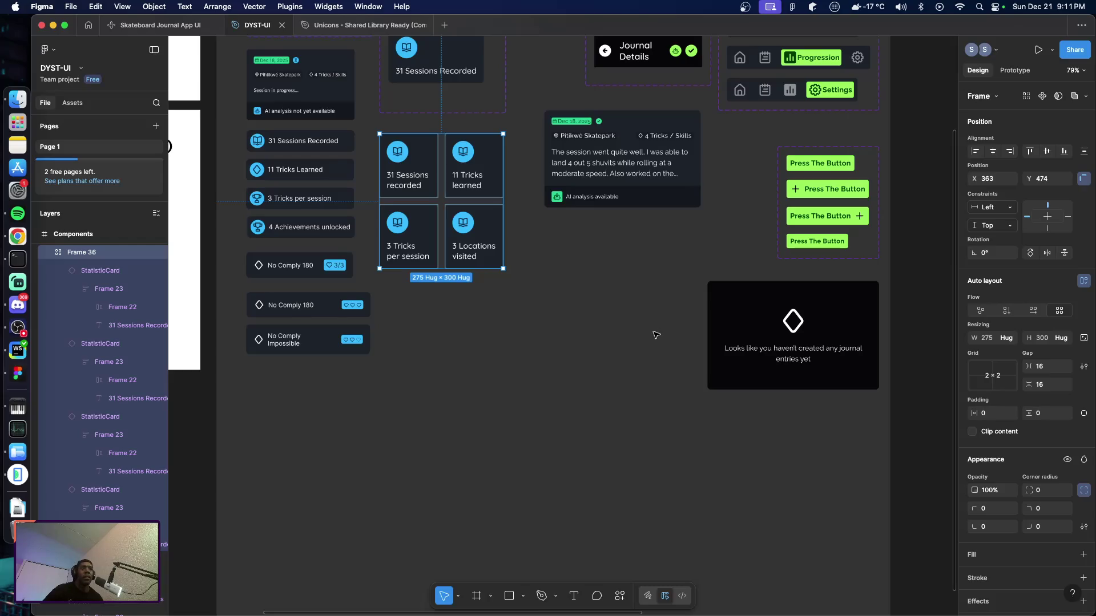
Step: Drag the empty-state InfoCard below the left component column and clear the selection
mouse_move(754, 327)
left_mouse_down()
mouse_move(342, 421)
mouse_move(294, 416)
left_mouse_up()
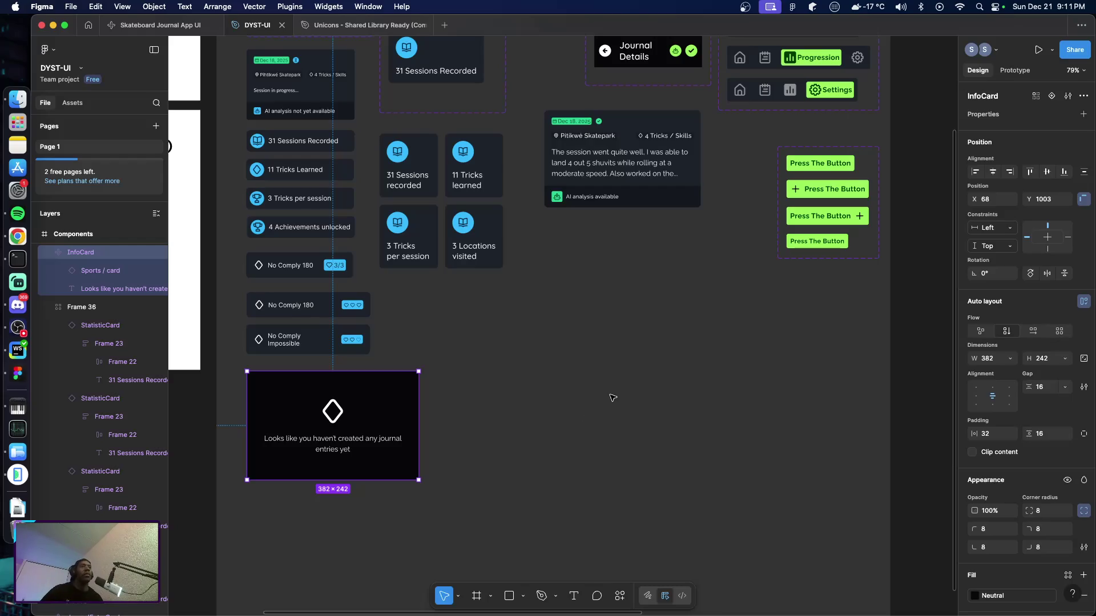
scroll(612, 398, "up", 5)
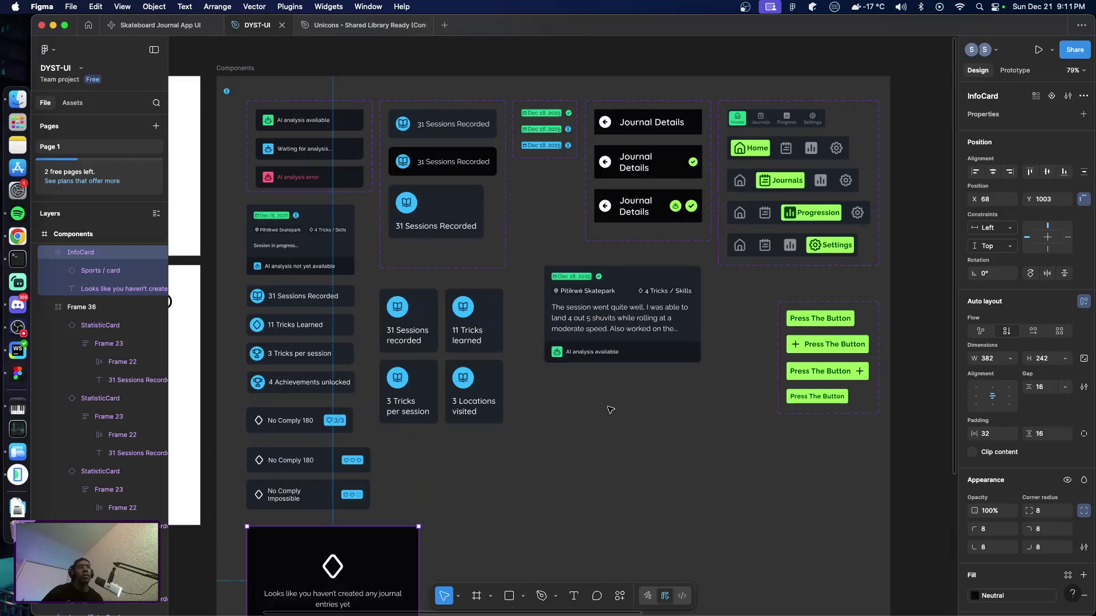
left_click(639, 439)
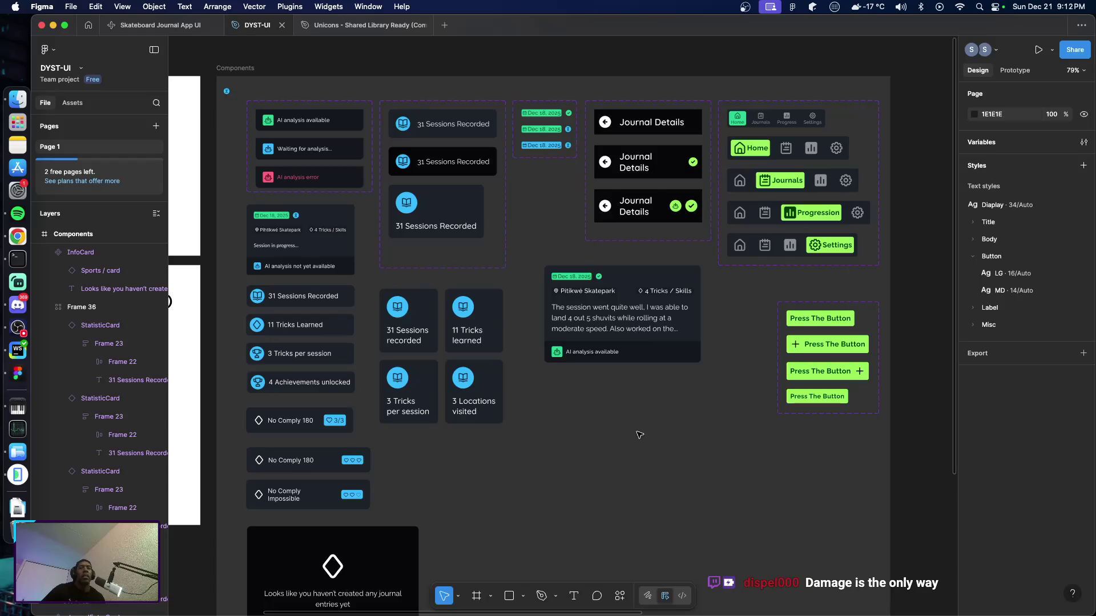
scroll(630, 425, "down", 3)
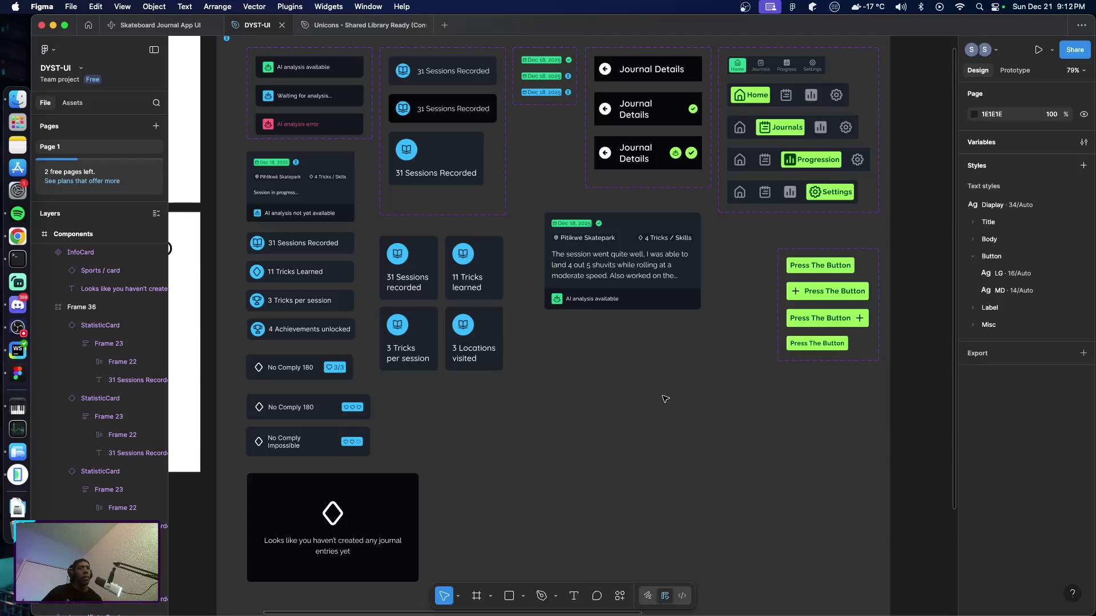
scroll(665, 398, "right", 10)
scroll(651, 399, "left", 8)
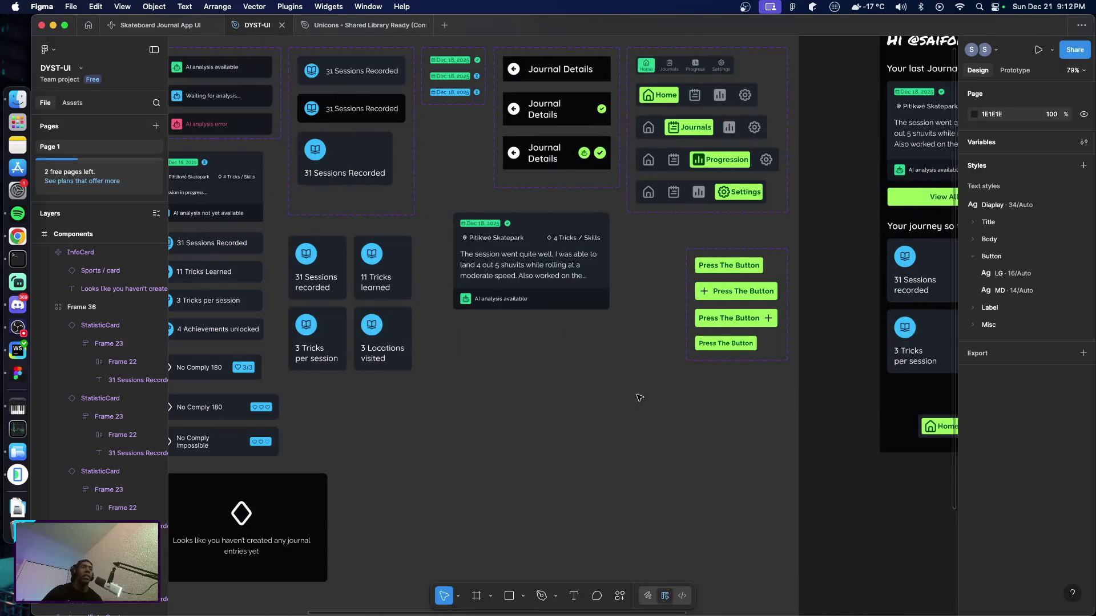
Step: Place a test rectangle on the canvas and delete it again
key("r")
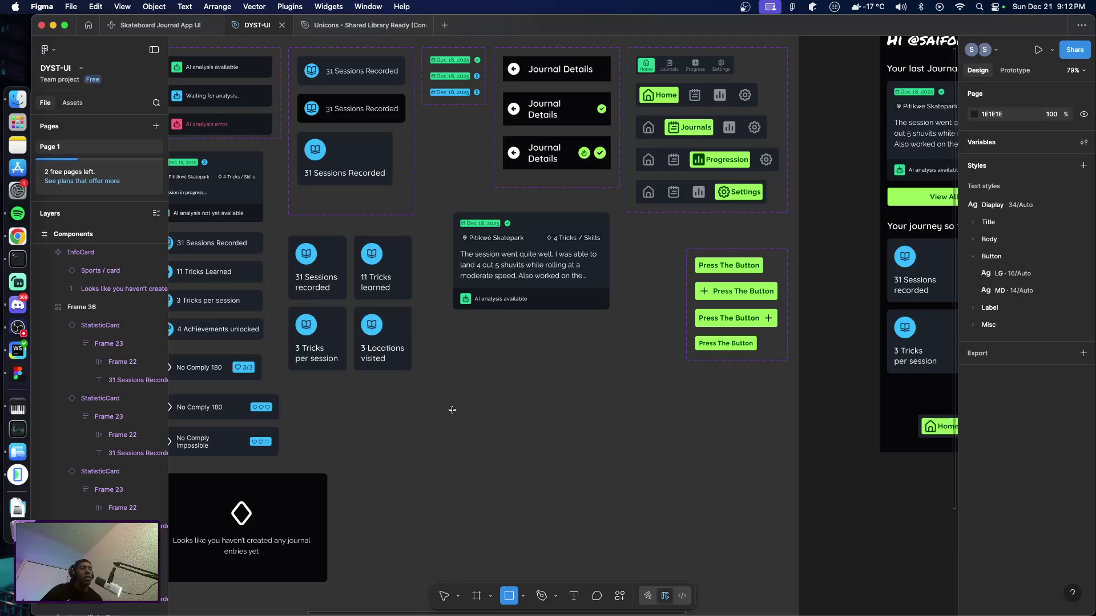
left_click(452, 410)
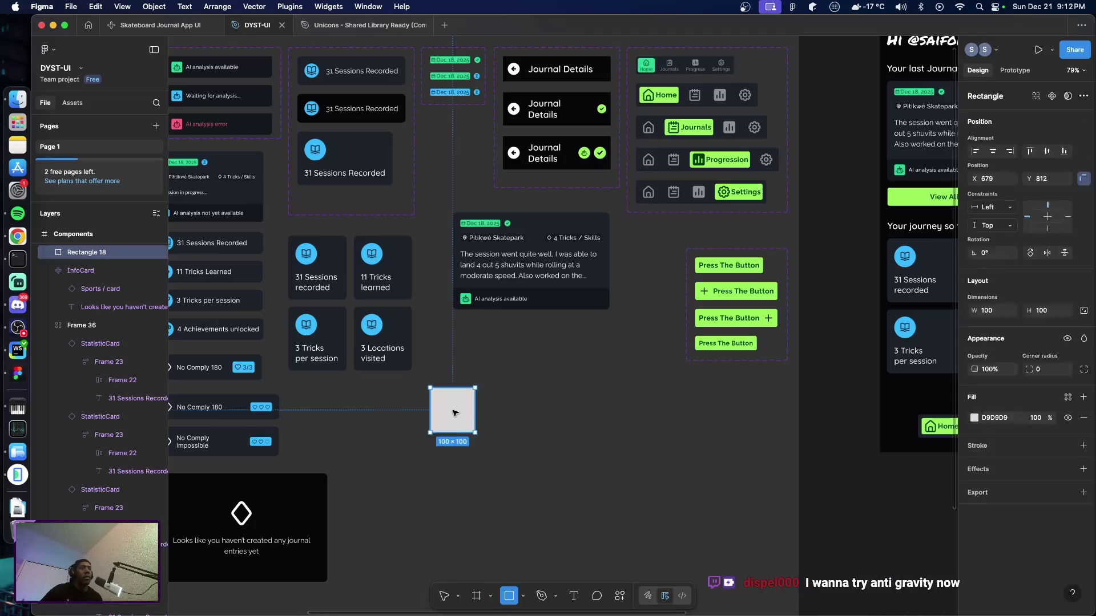
key("Escape")
left_click(461, 407)
key("Delete")
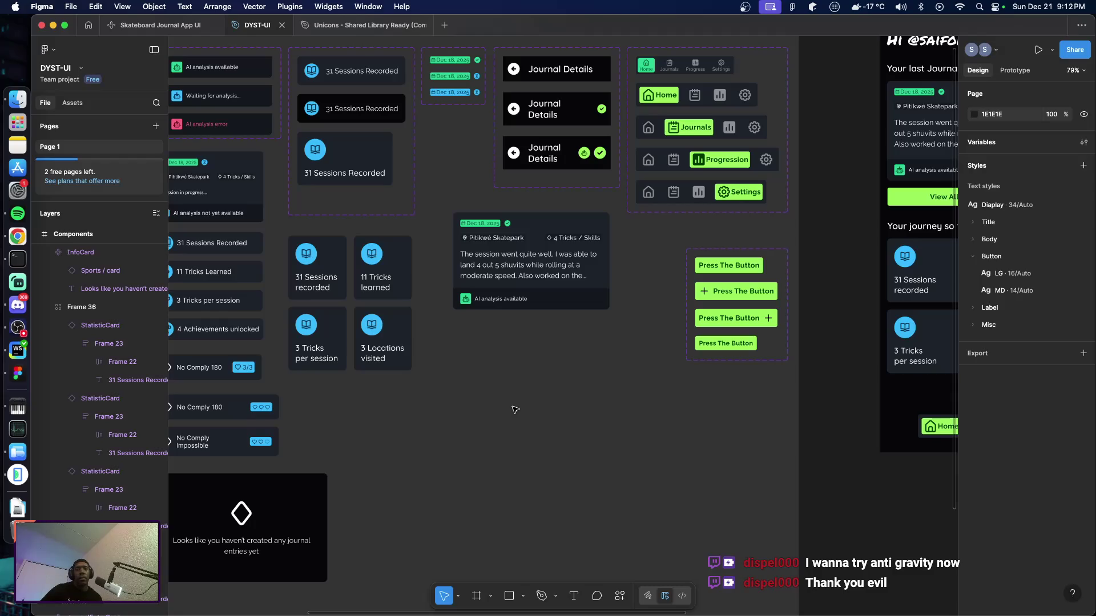
Step: Add 'Type something...' text below the components and wrap it in an auto-layout frame
key("t")
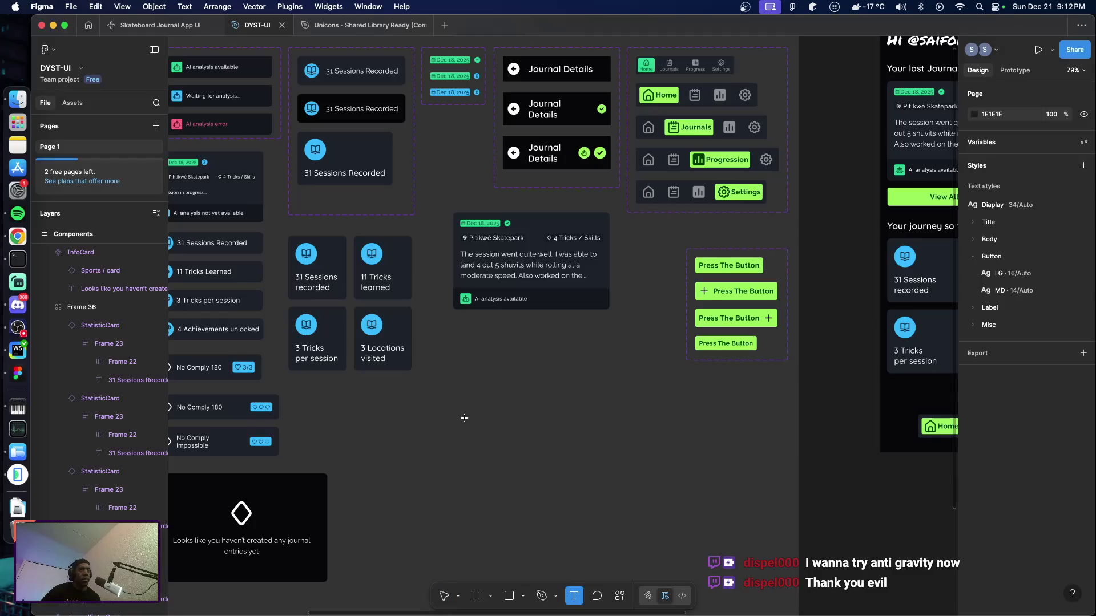
left_click(464, 422)
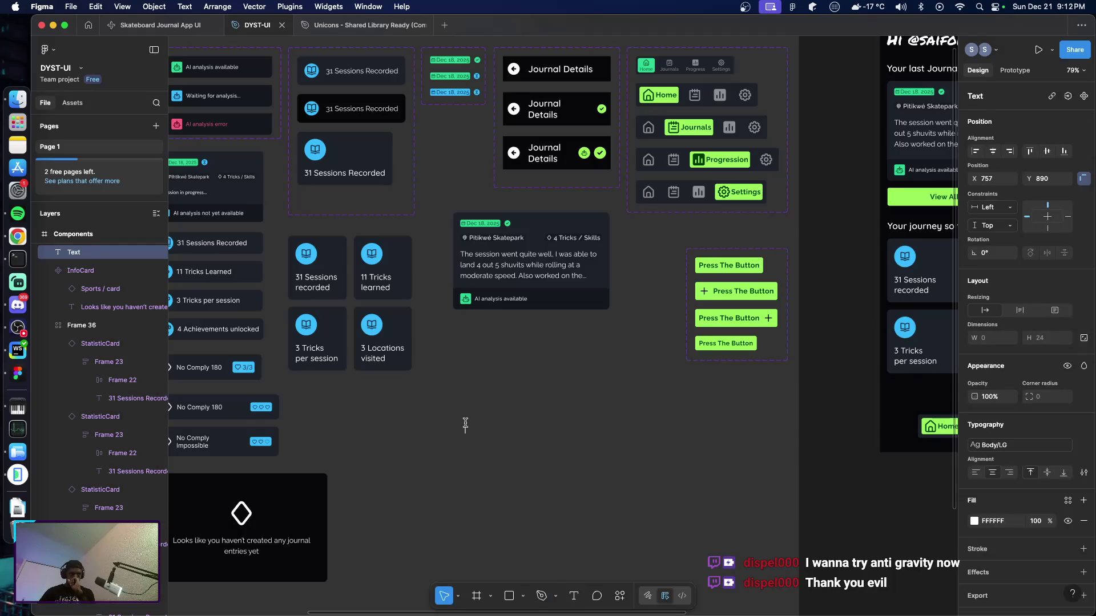
type("T")
key("BackSpace")
type("filter")
key("BackSpace")
key("BackSpace")
key("BackSpace")
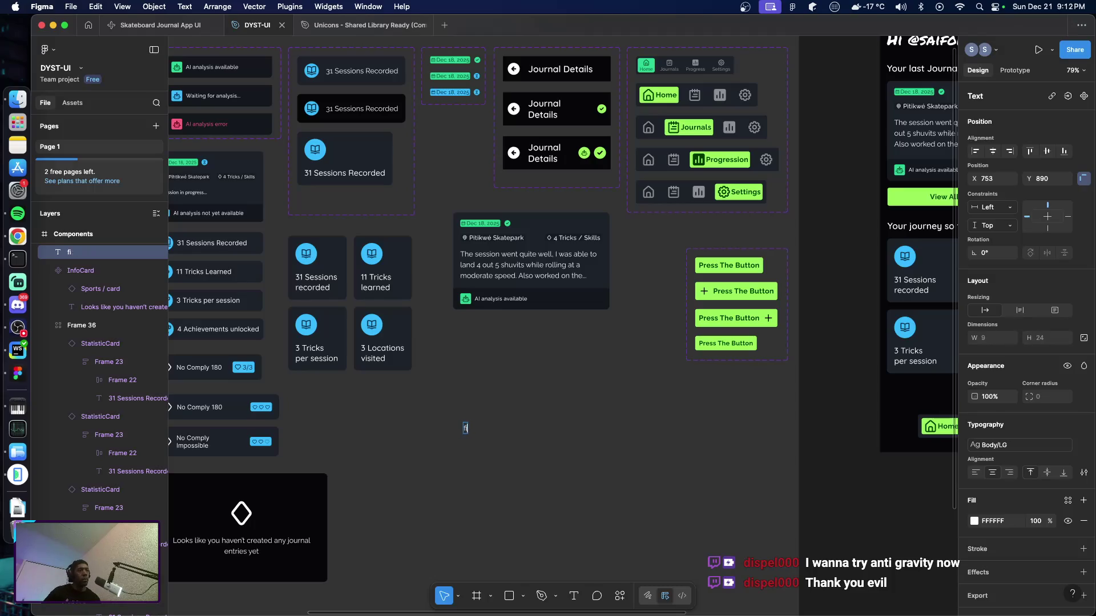
type("Filter")
key("BackSpace")
key("BackSpace")
key("BackSpace")
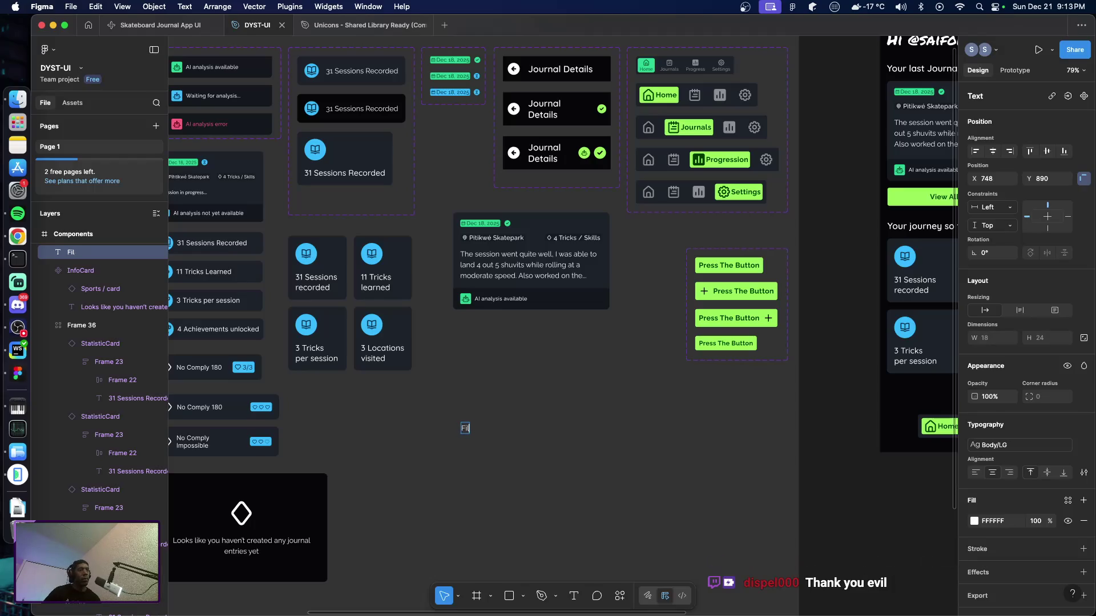
type("Type something")
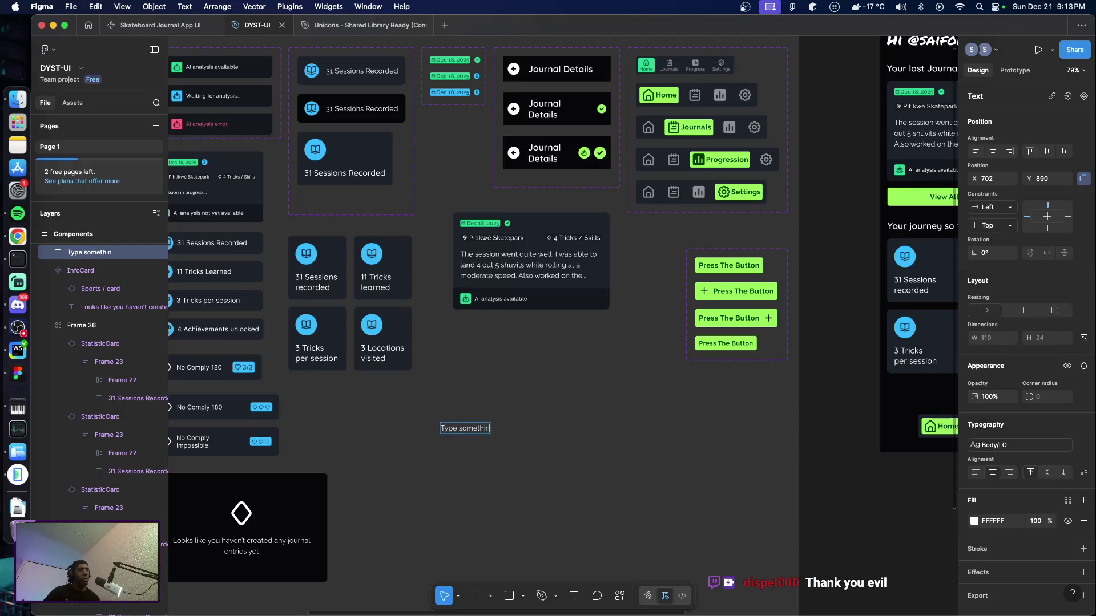
type("...")
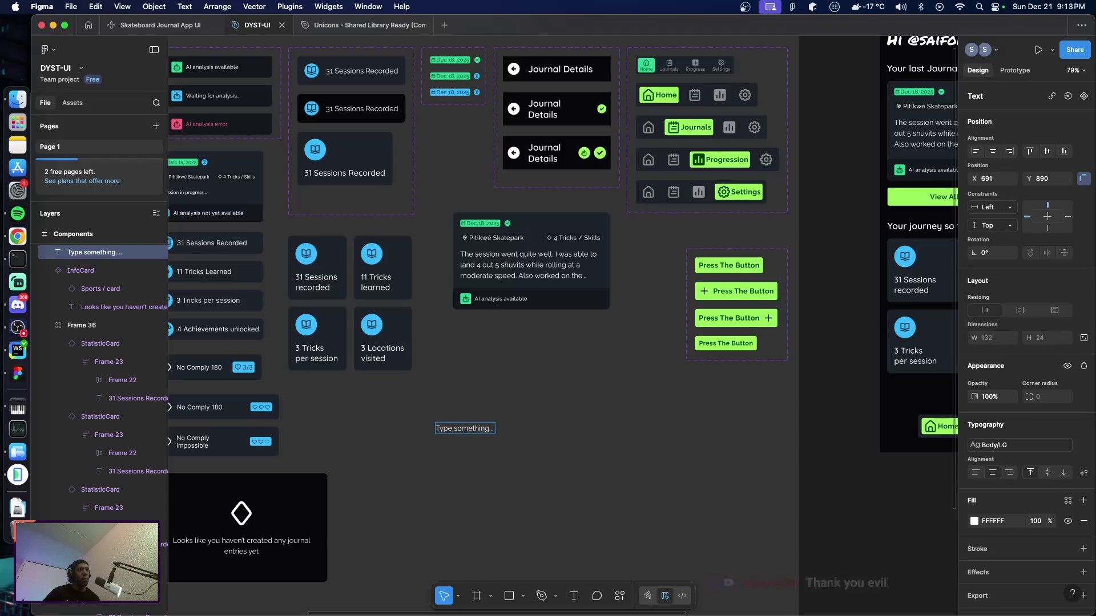
key("Escape")
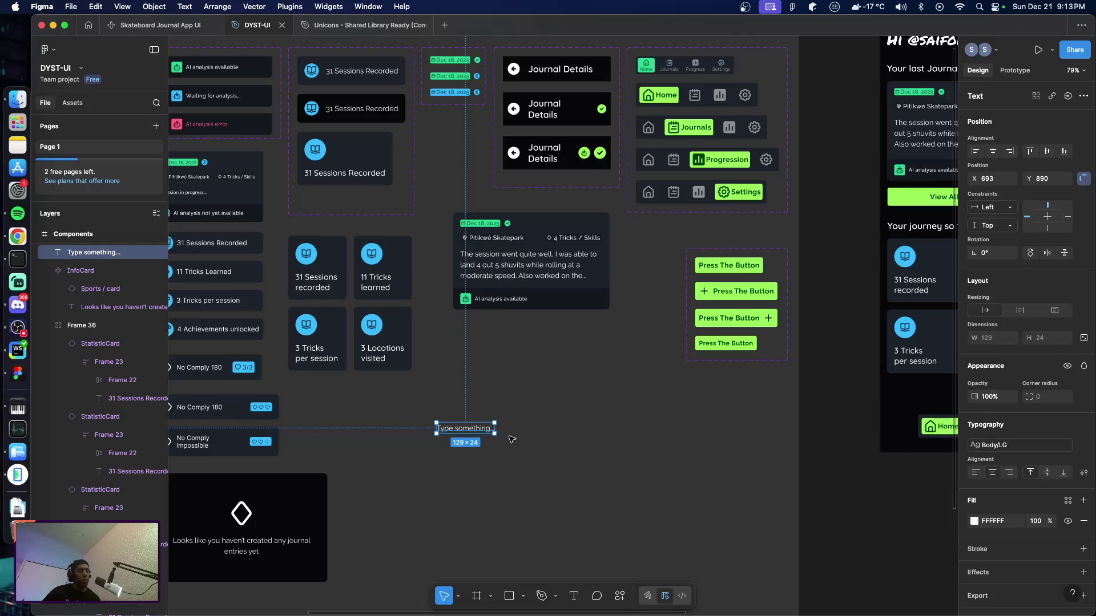
key("shift+a")
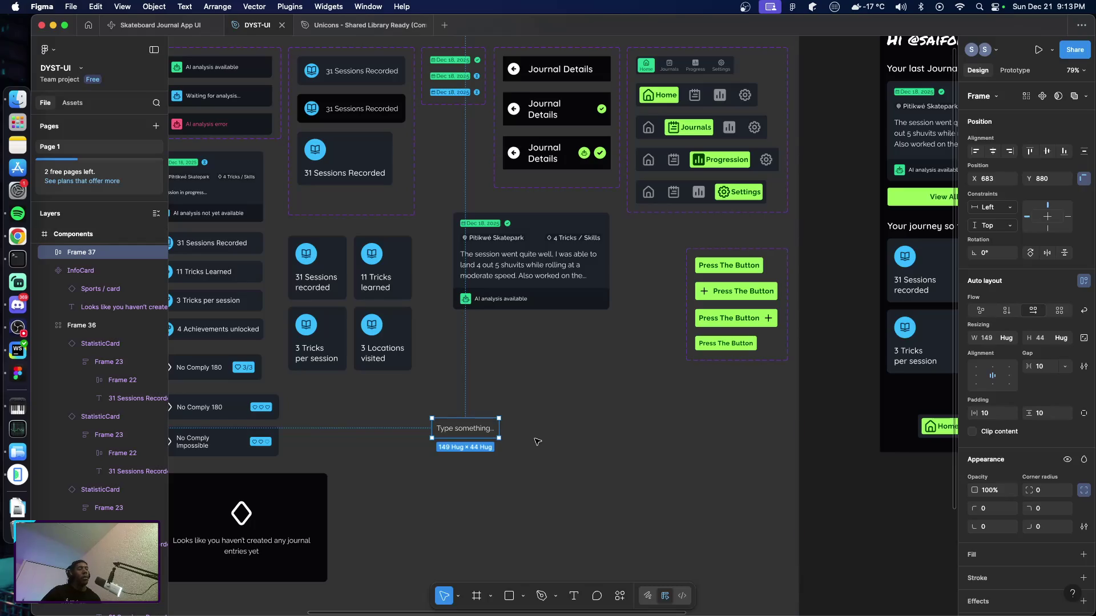
left_click_drag(473, 432, 496, 431)
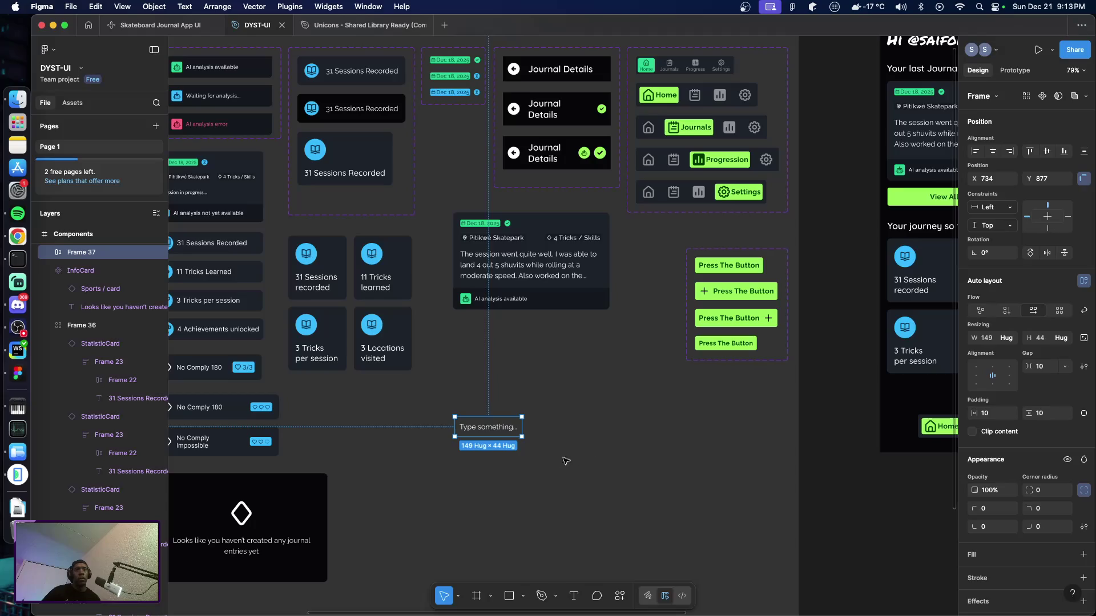
Step: Set the search box's auto-layout padding and gap to 16
left_click(994, 417)
type("16")
key("Tab")
key("Tab")
type("16")
key("Return")
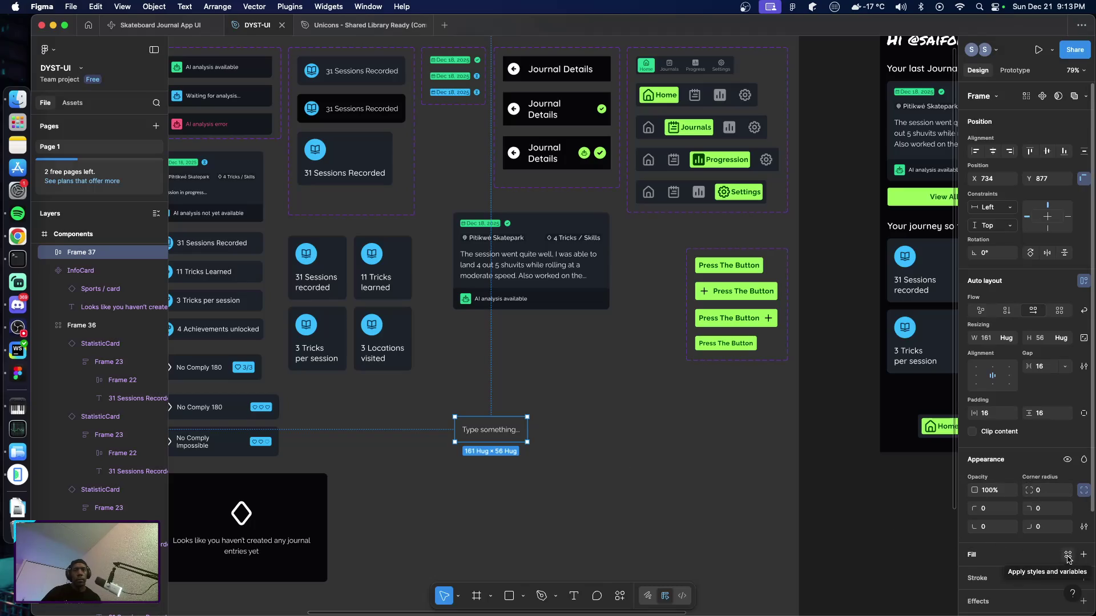
Step: Give the search box a Base-100 fill and a Base-300 stroke
left_click(1068, 556)
left_click(862, 448)
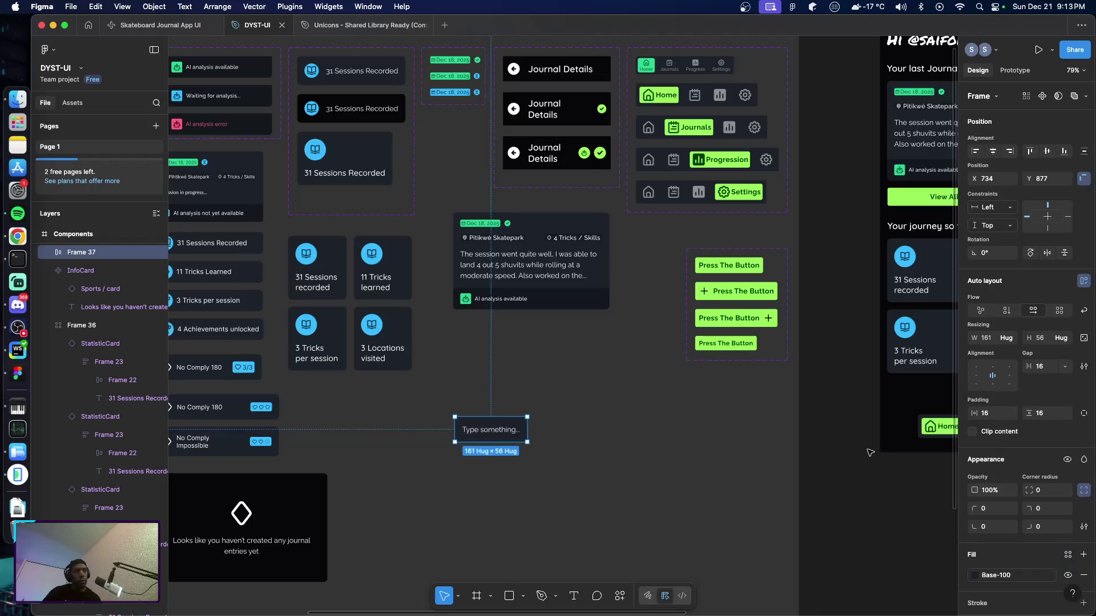
scroll(996, 590, "down", 5)
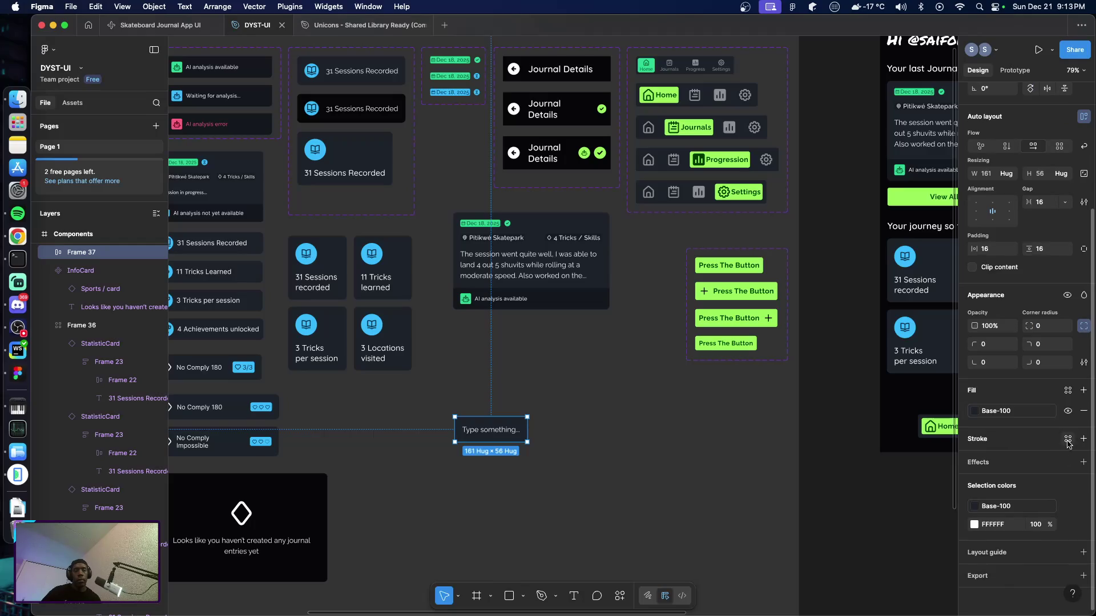
left_click(1068, 444)
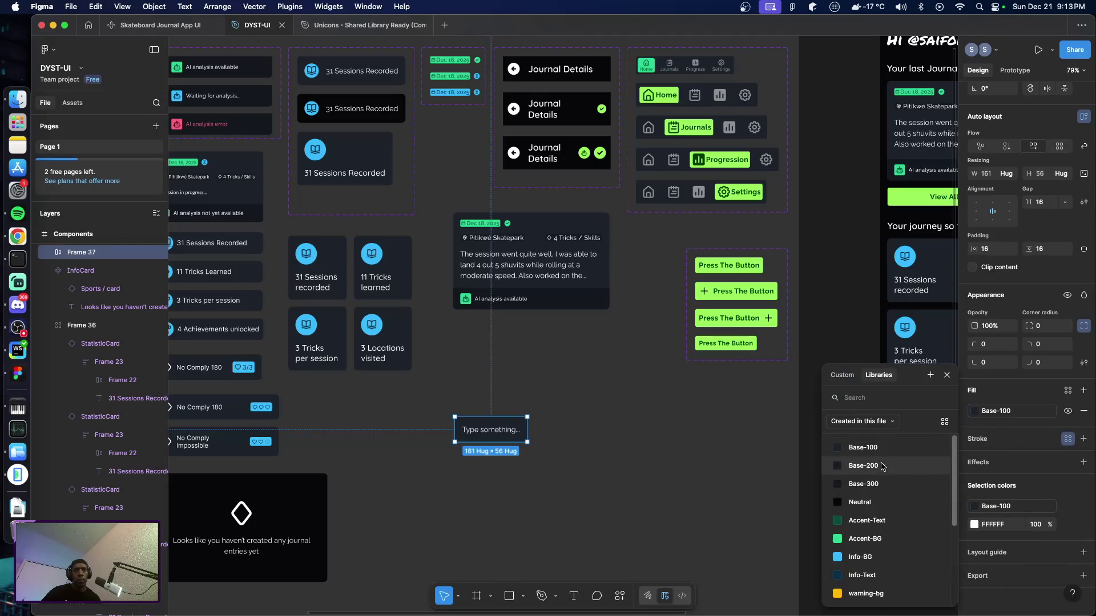
left_click(874, 486)
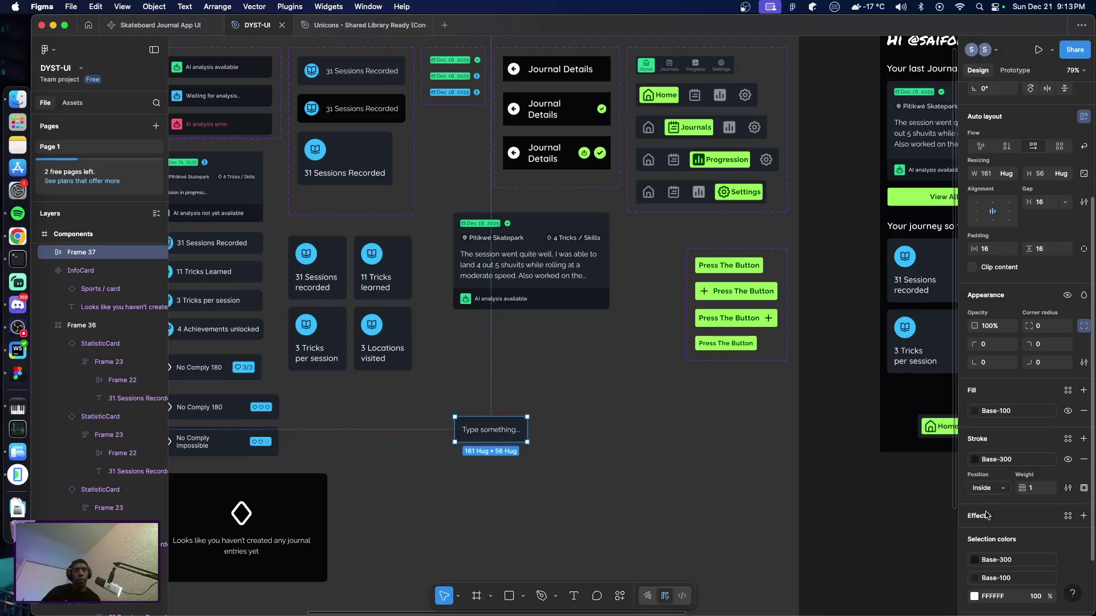
left_click(666, 461)
scroll(506, 421, "up", 5)
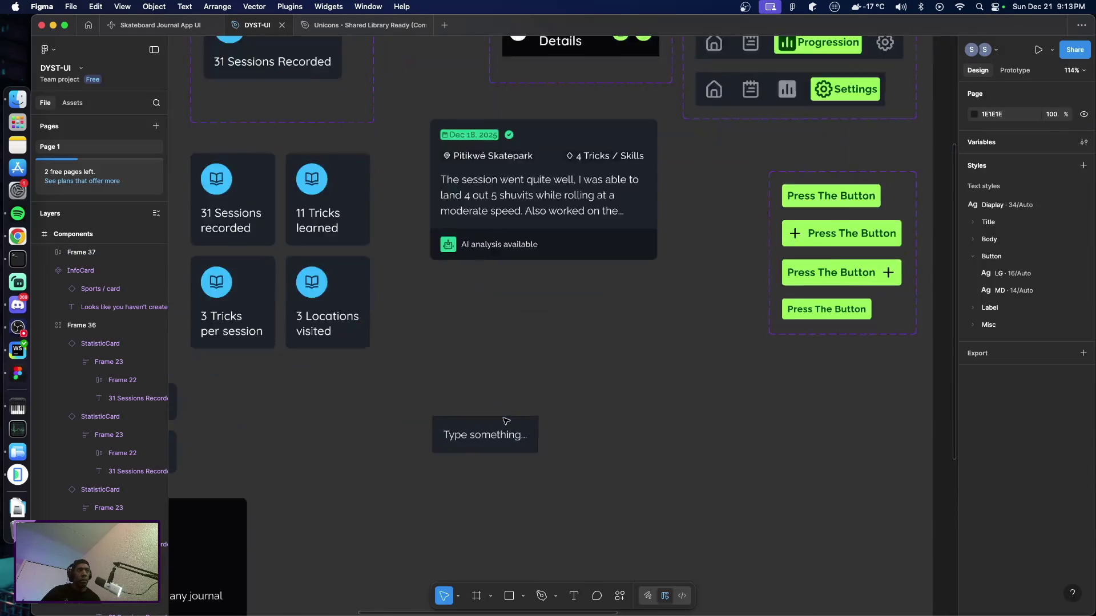
Step: Change the search box's border colour to the Inactive style
left_click(530, 459)
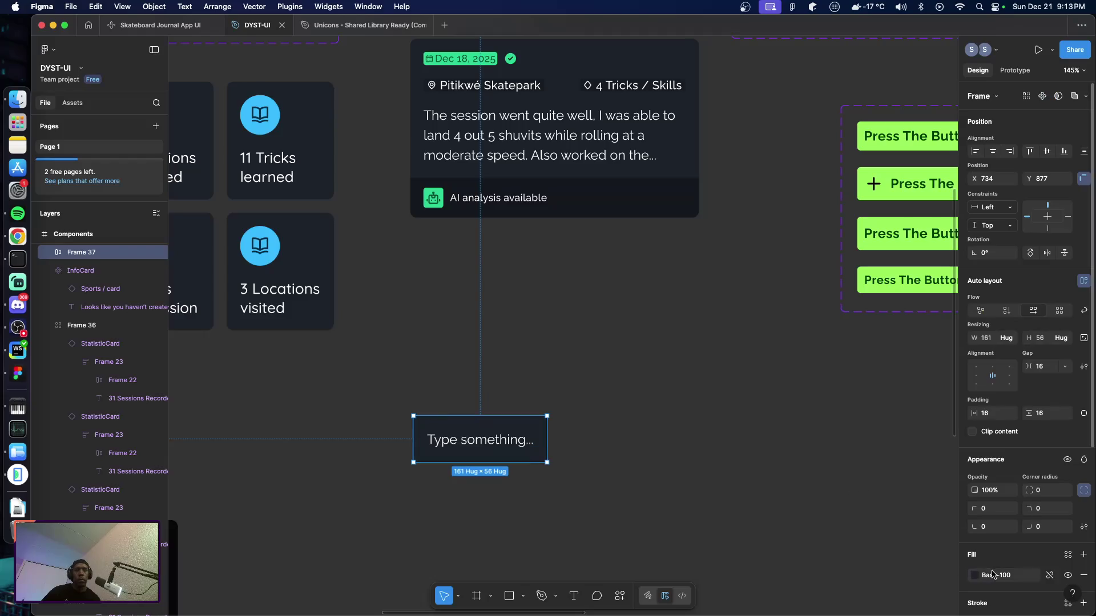
scroll(1005, 528, "down", 3)
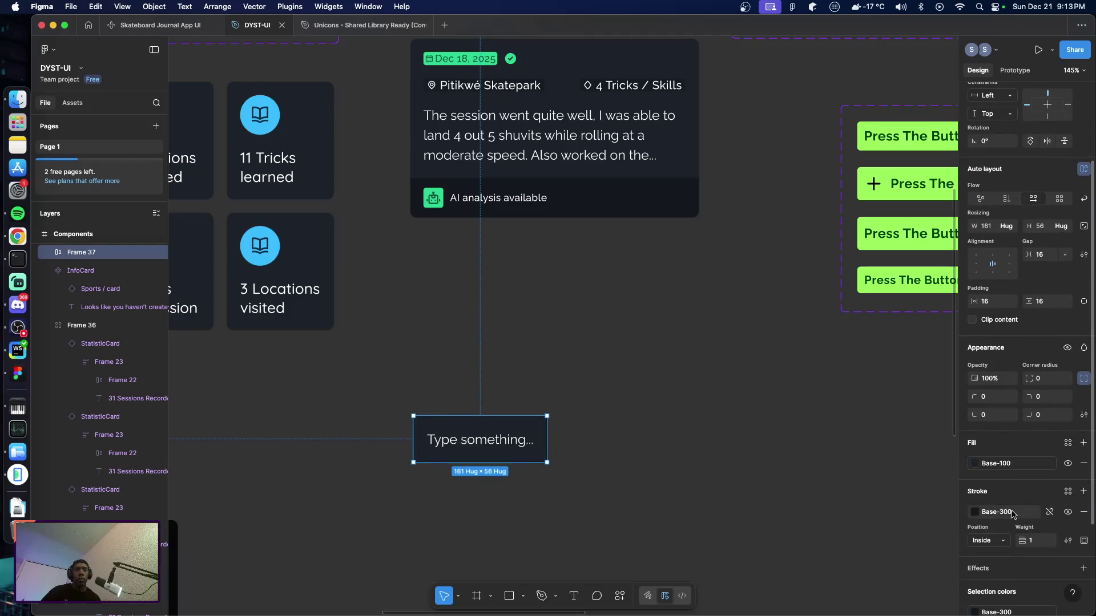
left_click(1068, 491)
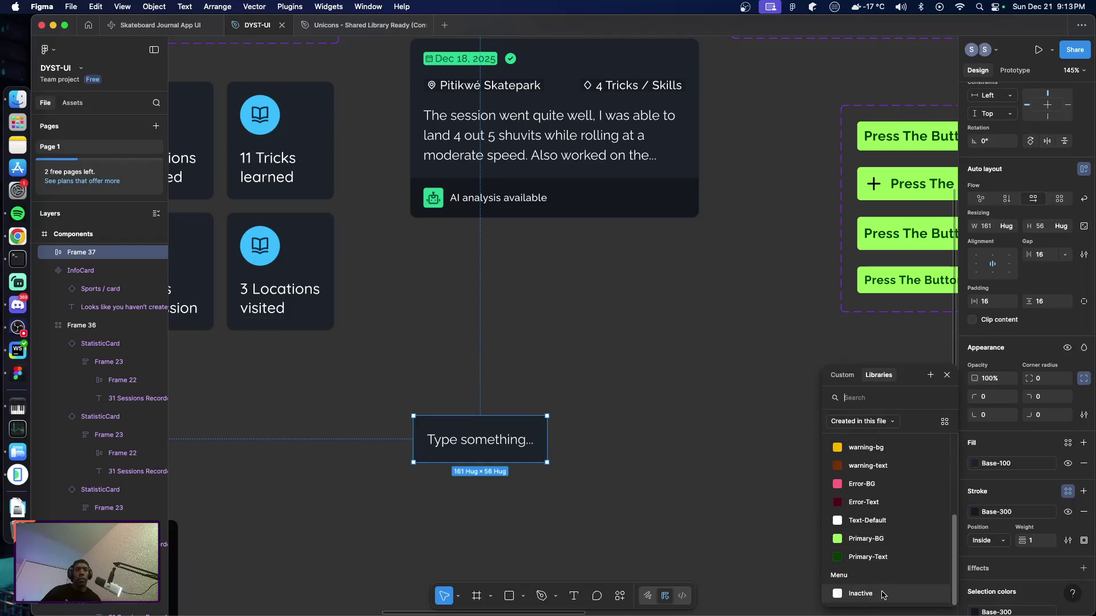
left_click(884, 593)
left_click(738, 481)
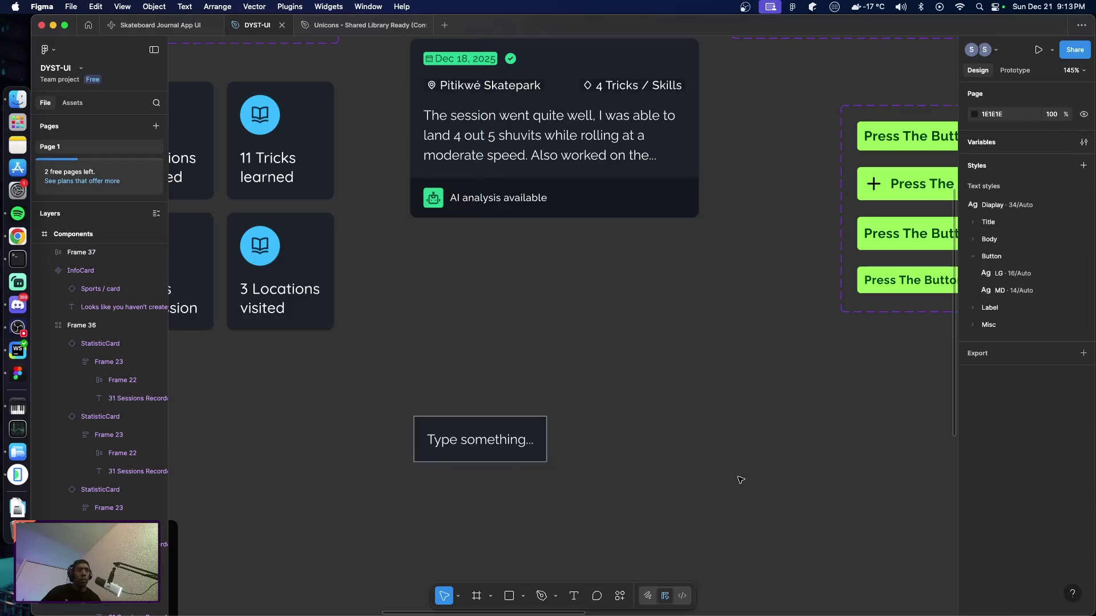
Step: Round the input box's corners to a radius of 16
left_click(509, 457)
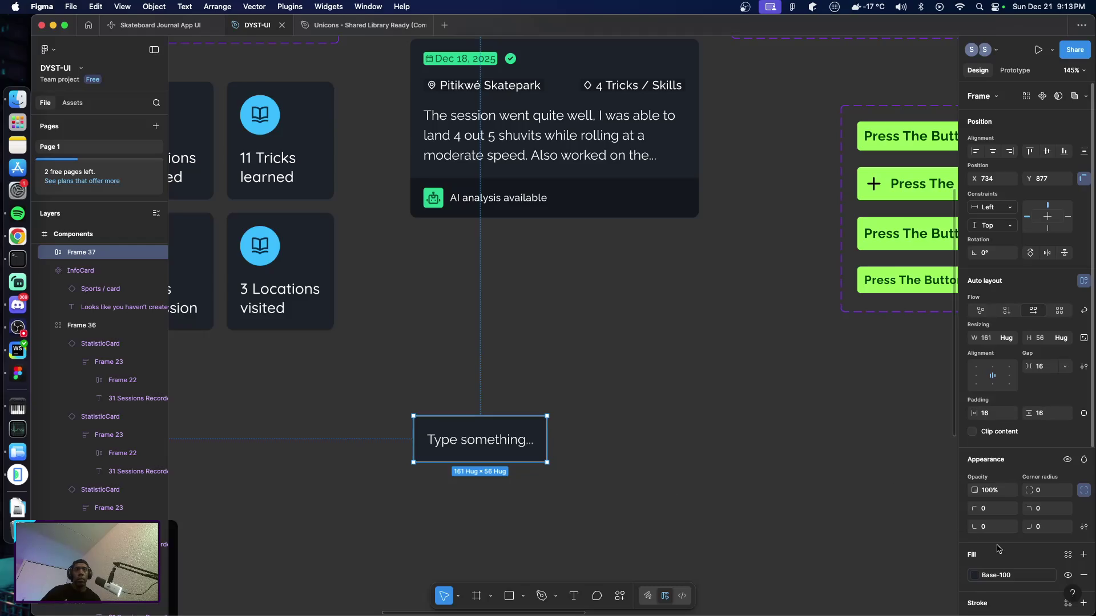
left_click(1048, 490)
type("8")
key("Return")
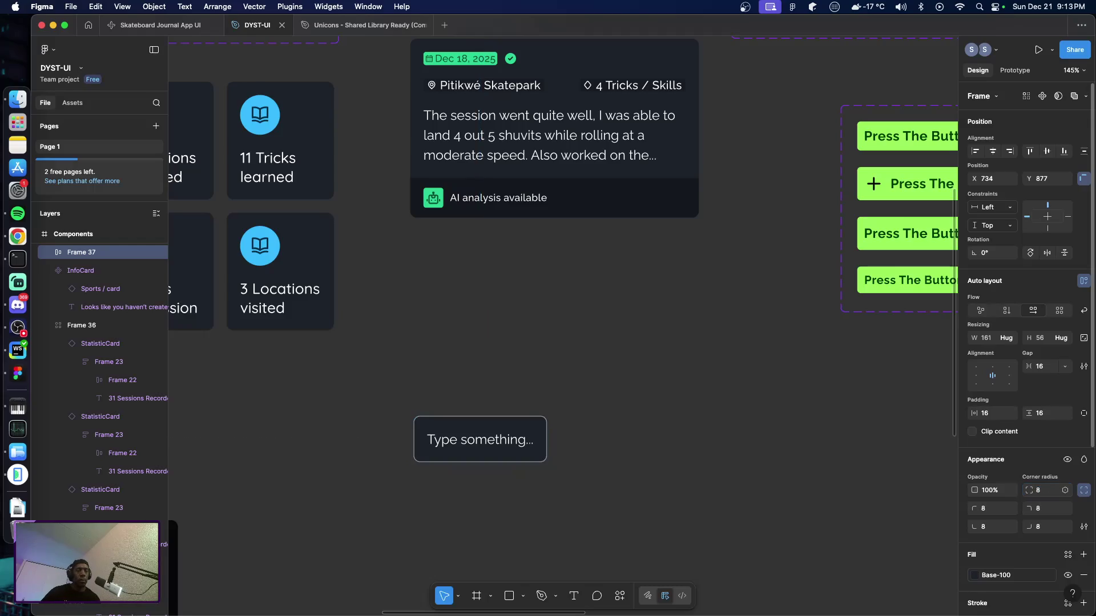
left_click(1055, 490)
type("16")
key("Return")
Step: Widen the input box to 320 and left-align its placeholder text
left_click(567, 445)
left_click(525, 447)
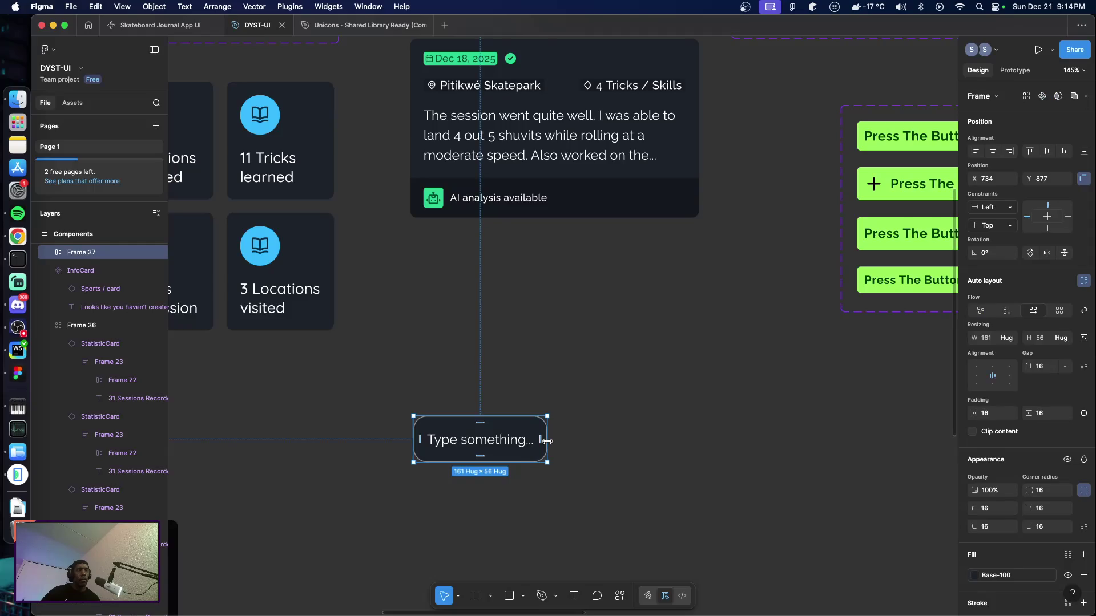
left_click_drag(546, 440, 678, 440)
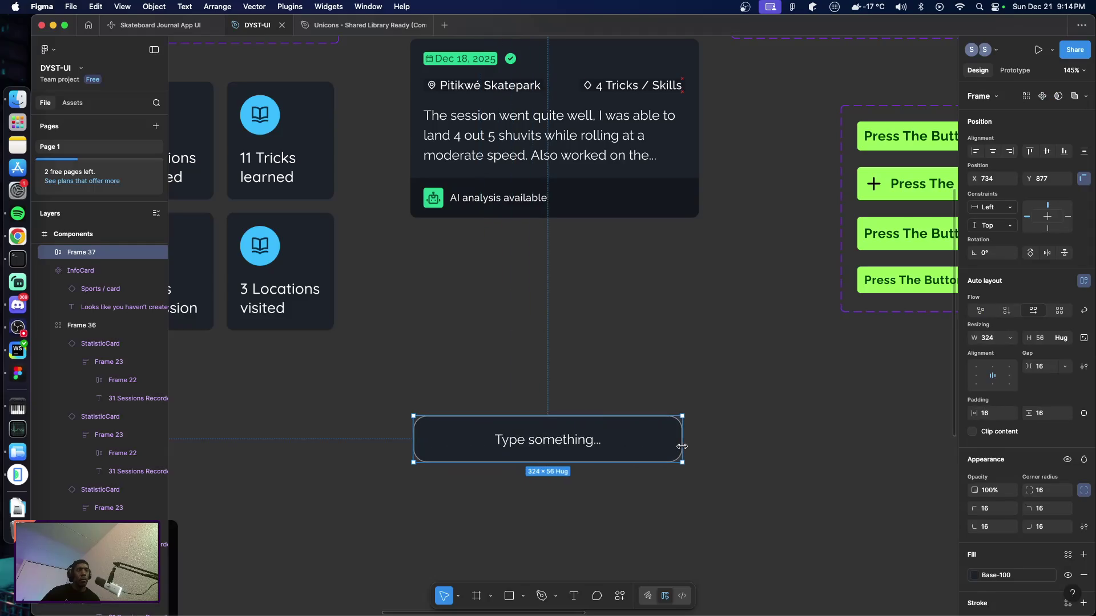
left_click(976, 375)
left_click(772, 502)
left_click(609, 443)
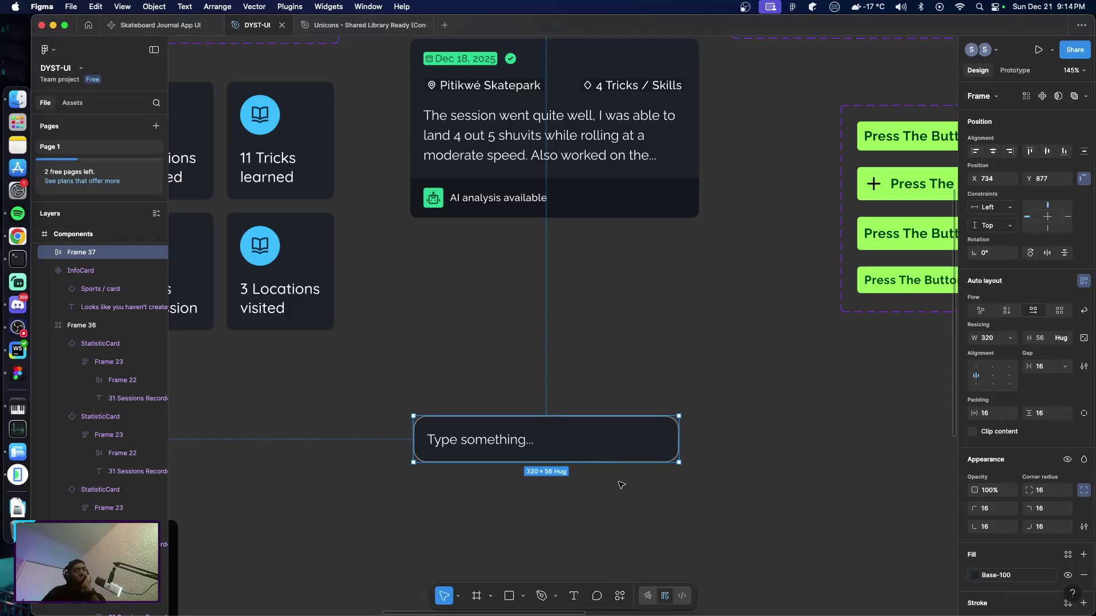
double_click(512, 443)
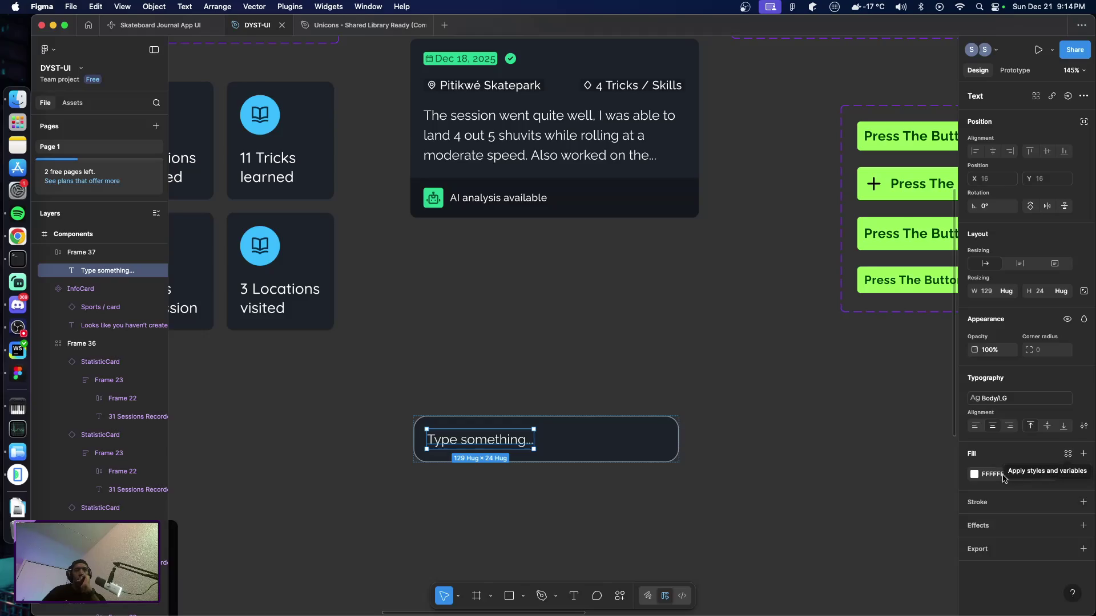
Step: Colour the placeholder text with the Menu/Inactive library style
left_click(974, 475)
left_click(878, 312)
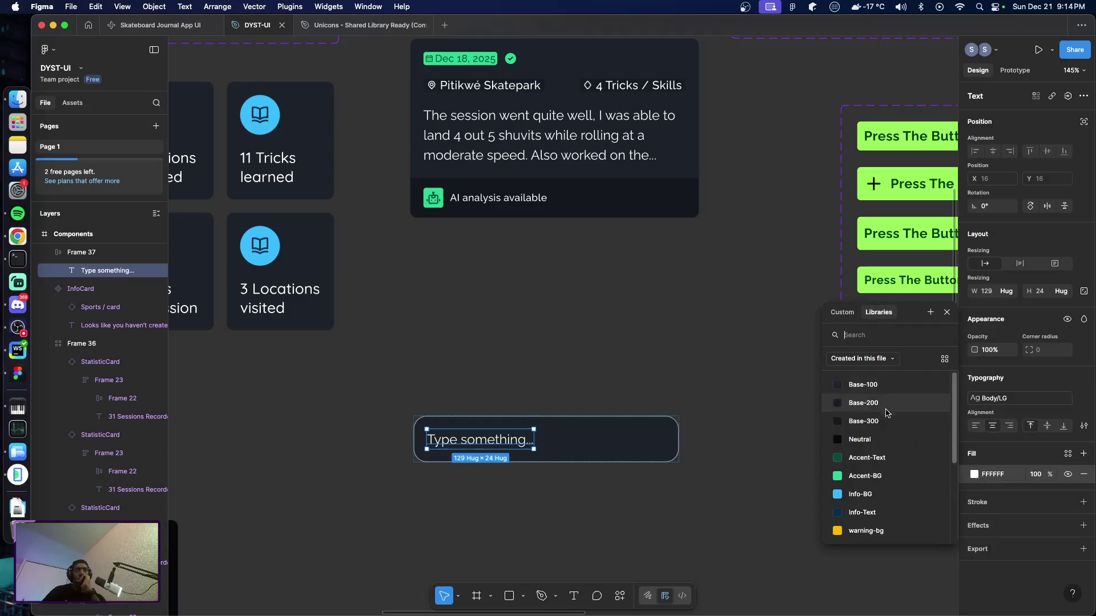
scroll(880, 455, "down", 5)
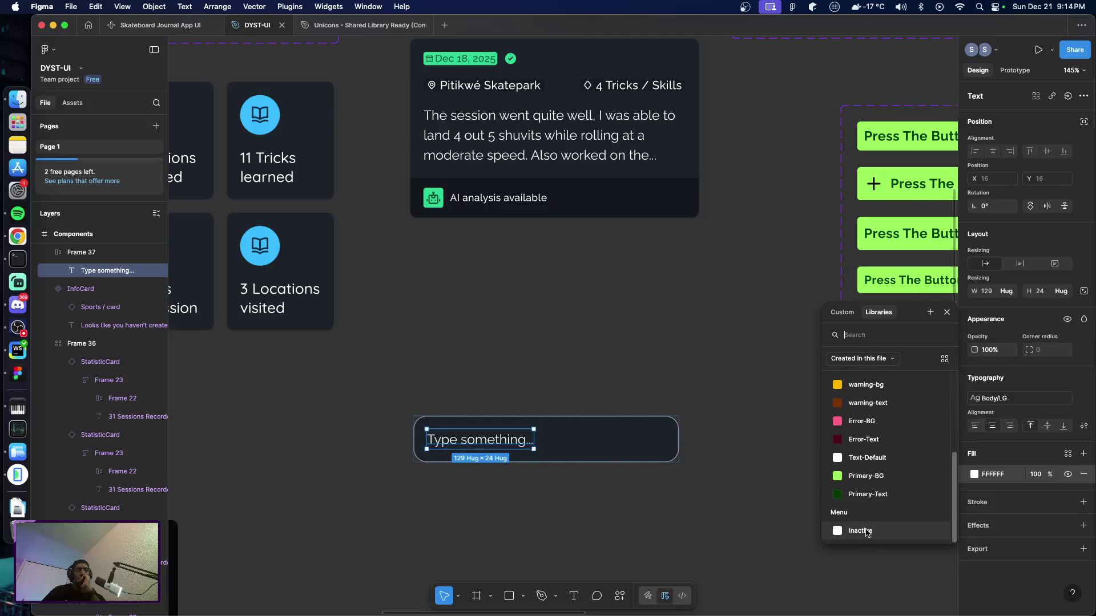
left_click(859, 531)
left_click(723, 501)
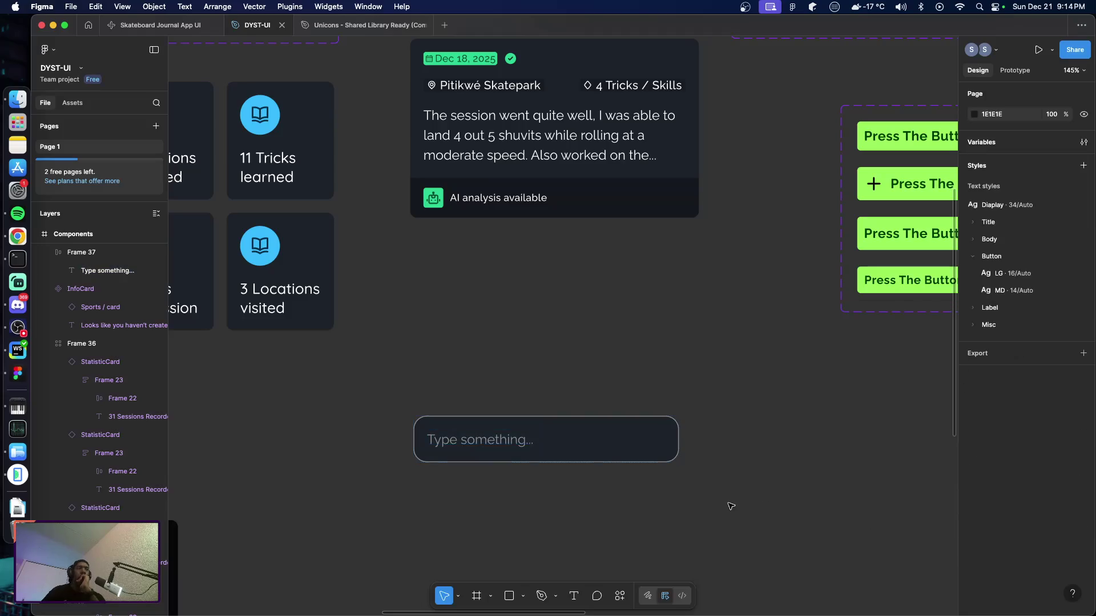
Step: Switch the input box width to Hug and stretch it to about 311
left_click(605, 446)
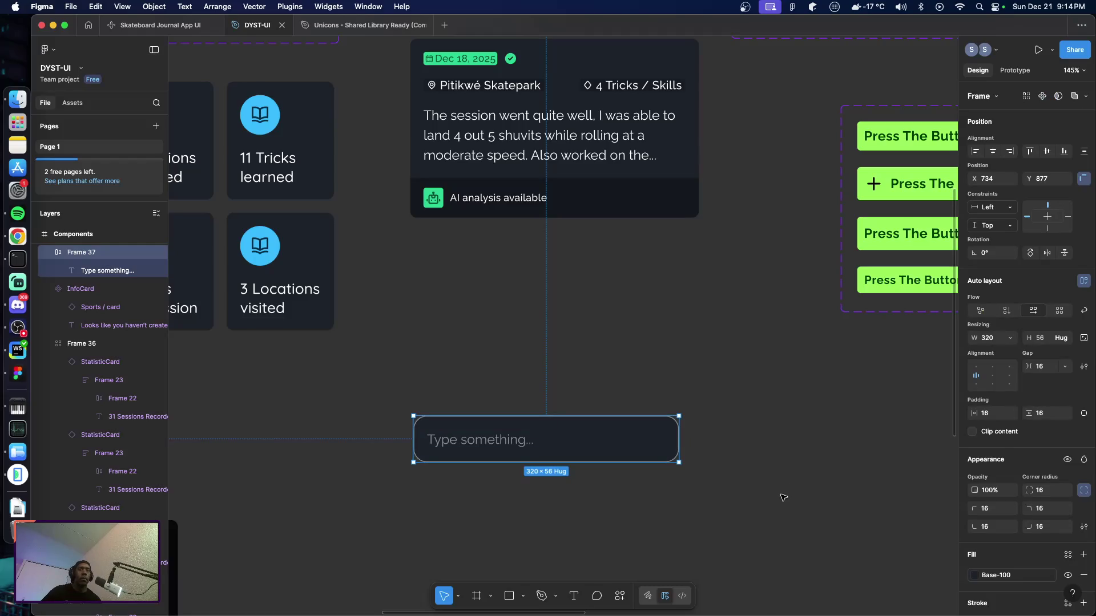
left_click(1010, 339)
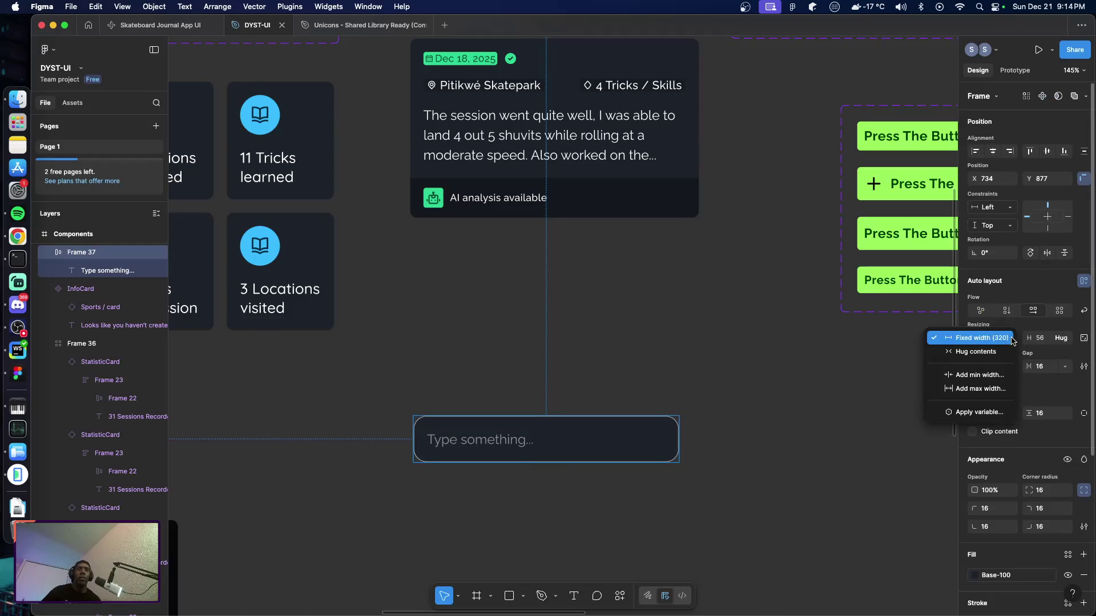
left_click(975, 351)
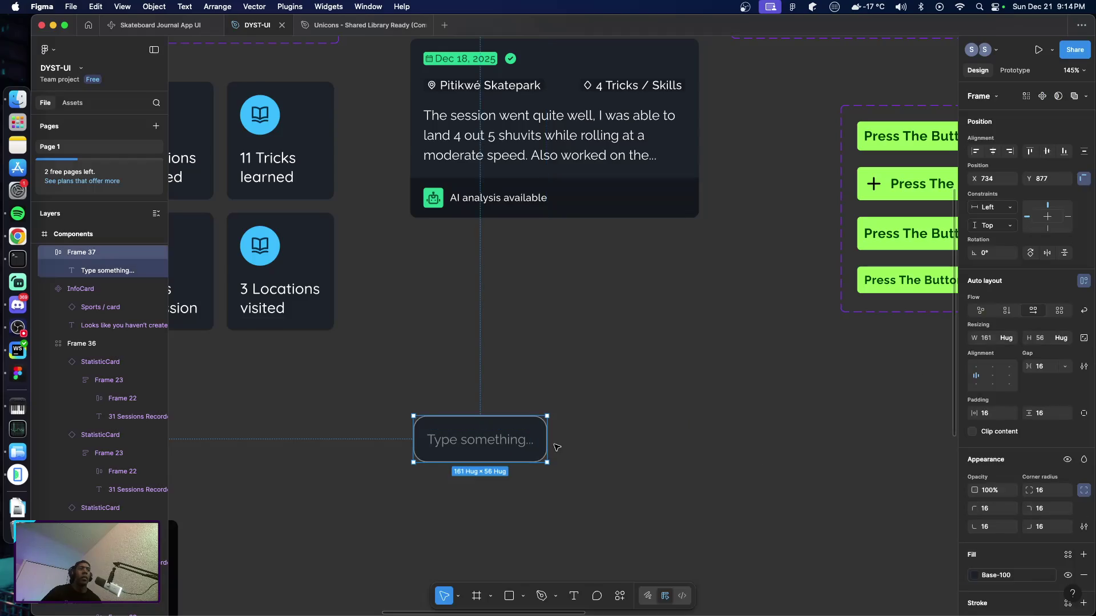
mouse_move(548, 445)
left_mouse_down()
mouse_move(685, 447)
mouse_move(670, 451)
left_mouse_up()
left_click(675, 488)
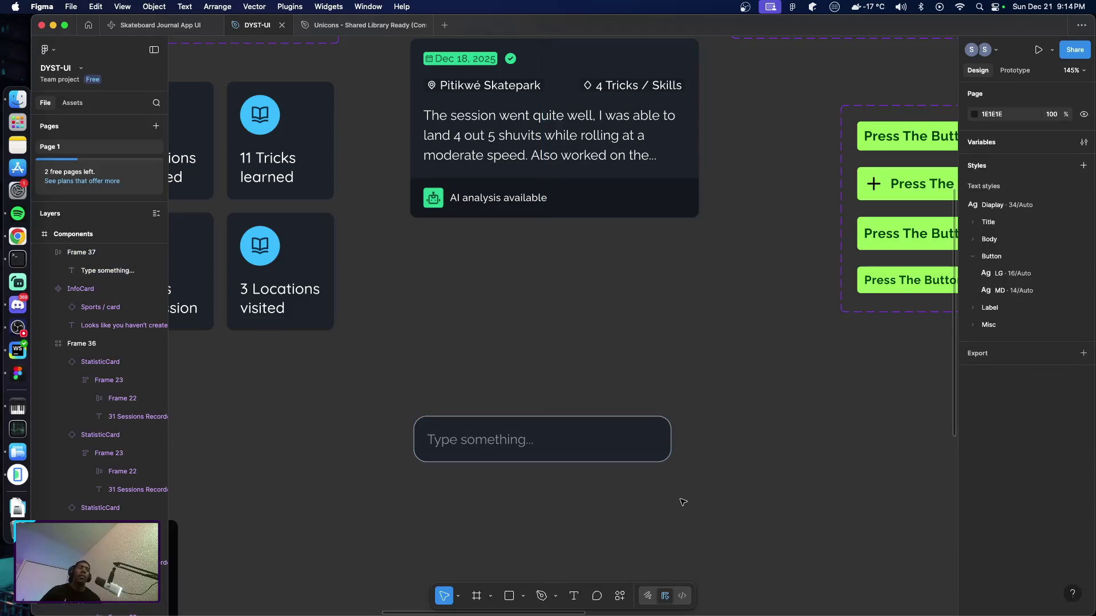
Step: Keep the box's vertical padding at 16 and move it slightly higher
left_click(567, 454)
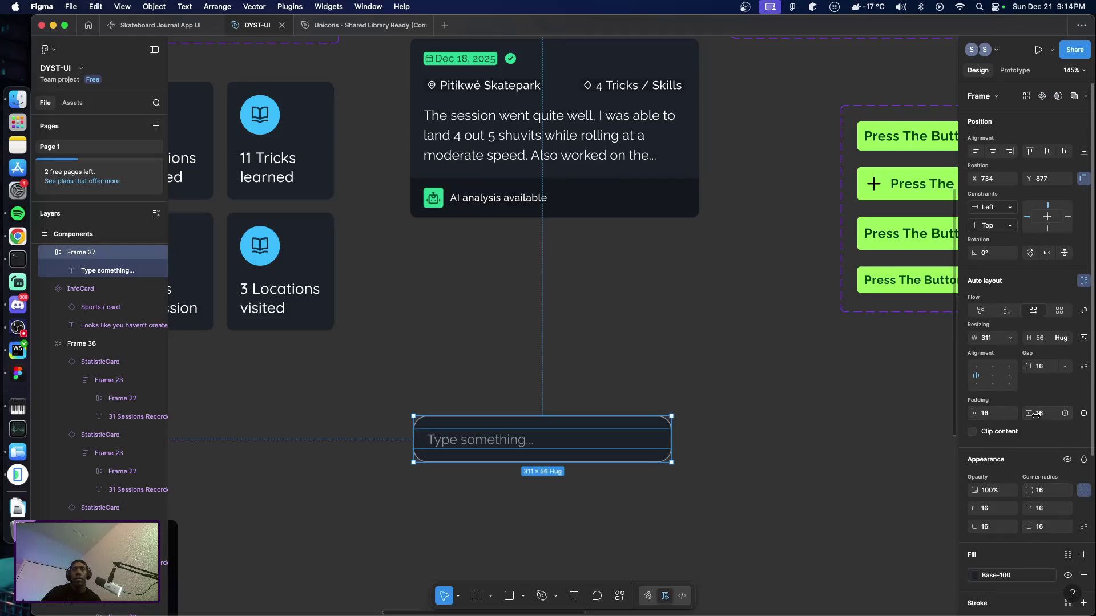
type("8")
key("Return")
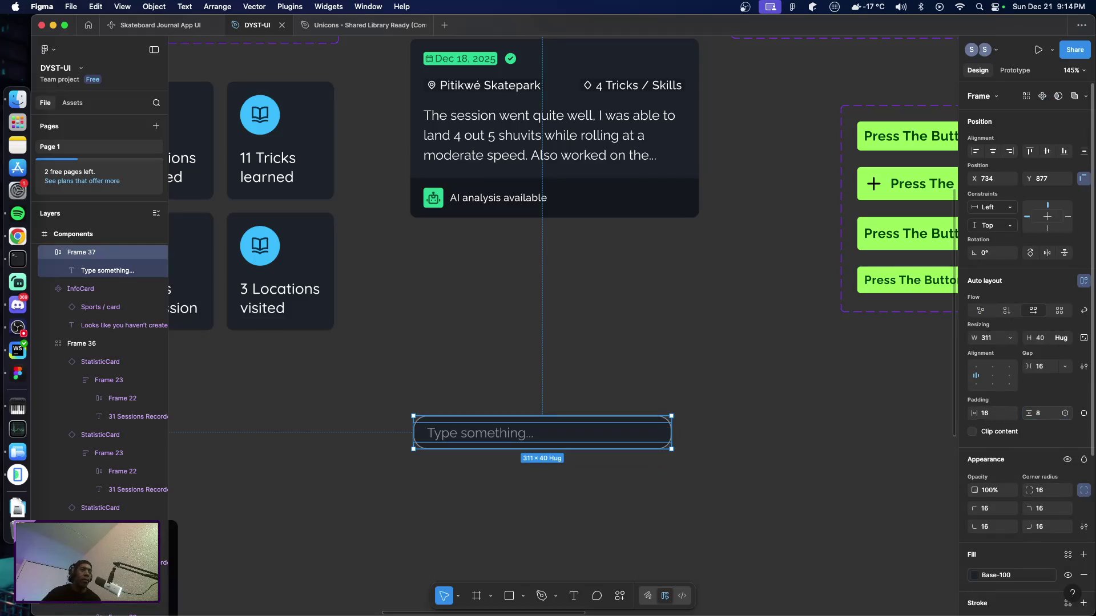
left_click(746, 474)
left_click(586, 446)
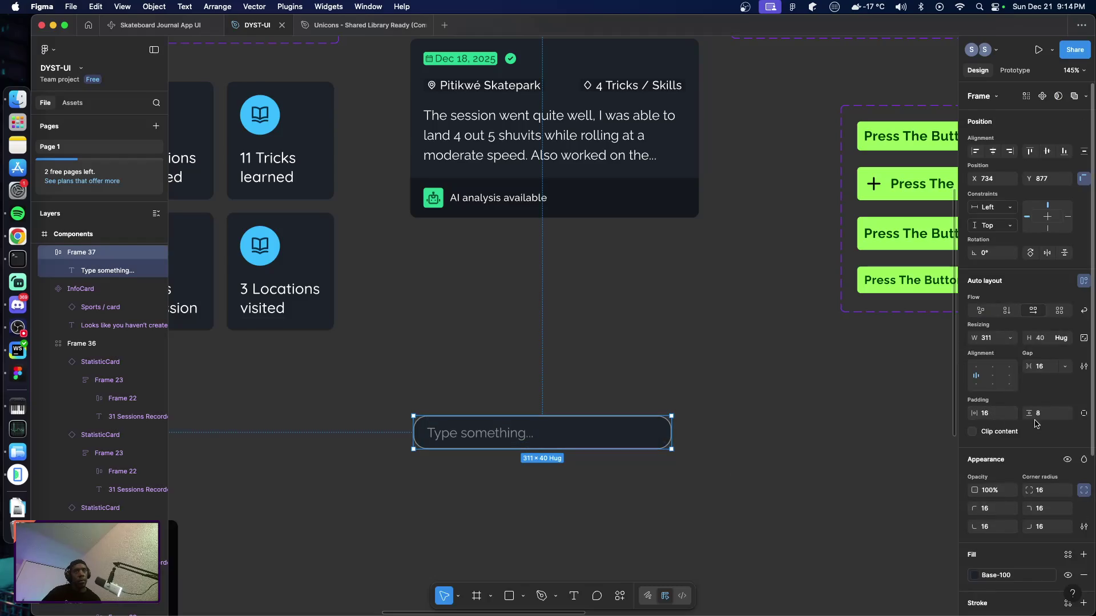
type("6")
key("Return")
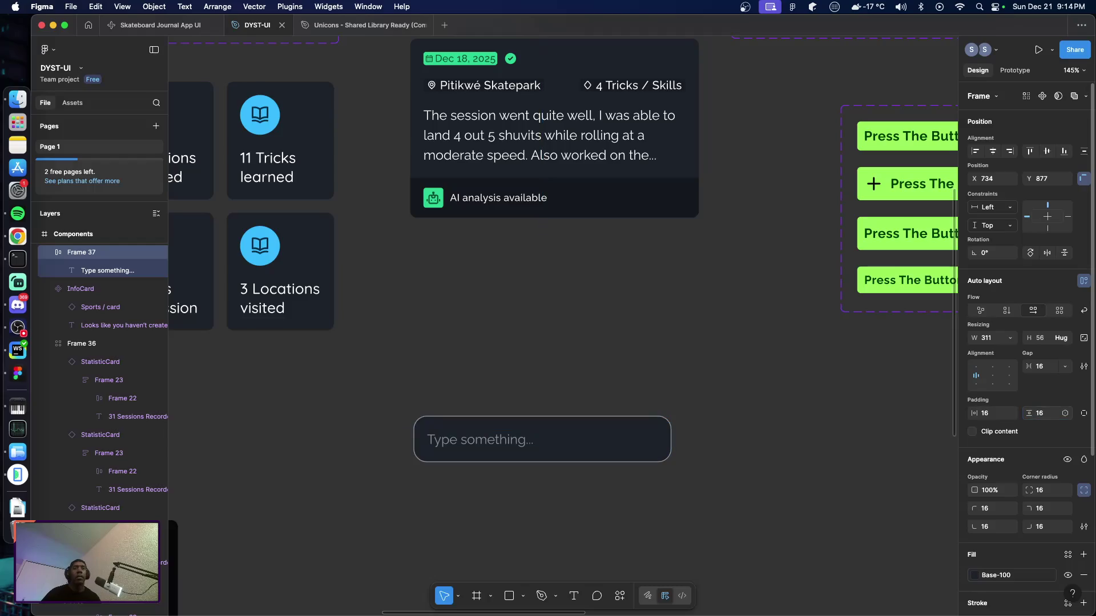
left_click(742, 483)
left_click(598, 449)
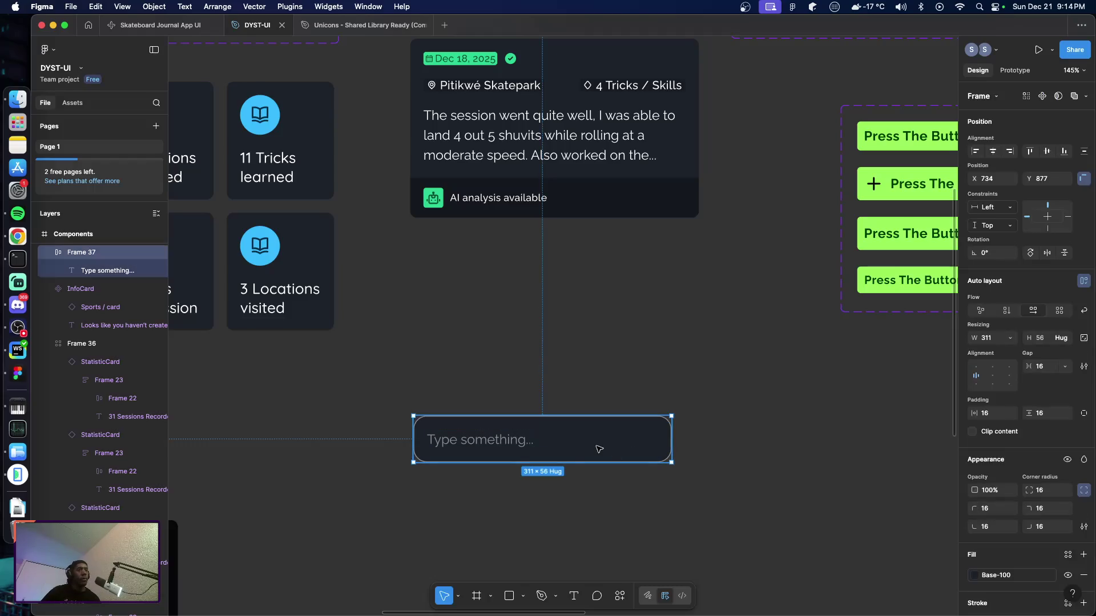
left_click(789, 491)
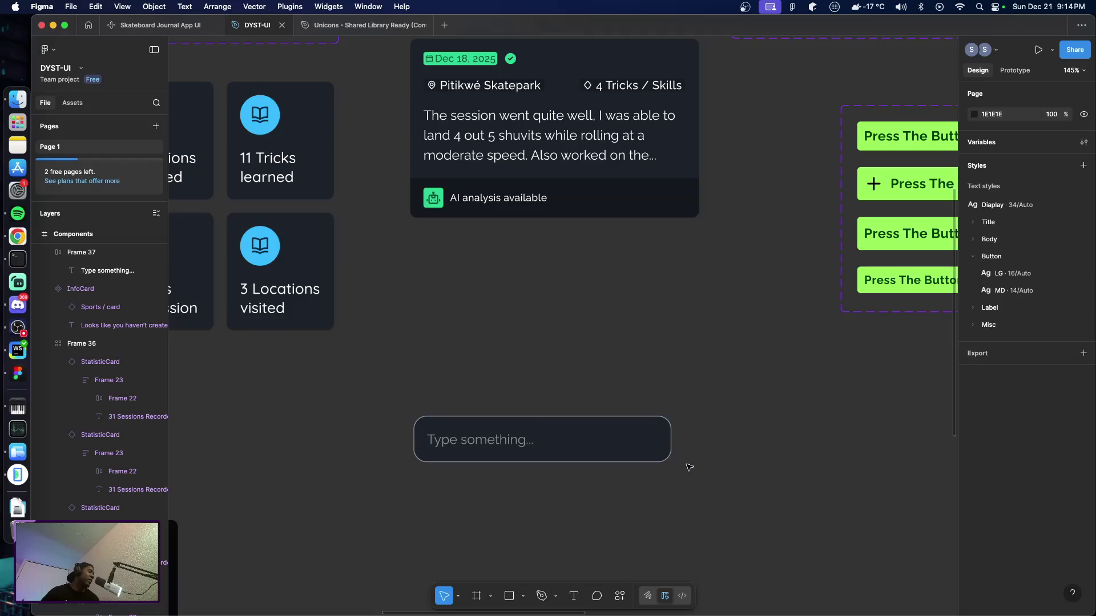
mouse_move(608, 448)
left_mouse_down()
mouse_move(593, 415)
mouse_move(606, 418)
left_mouse_up()
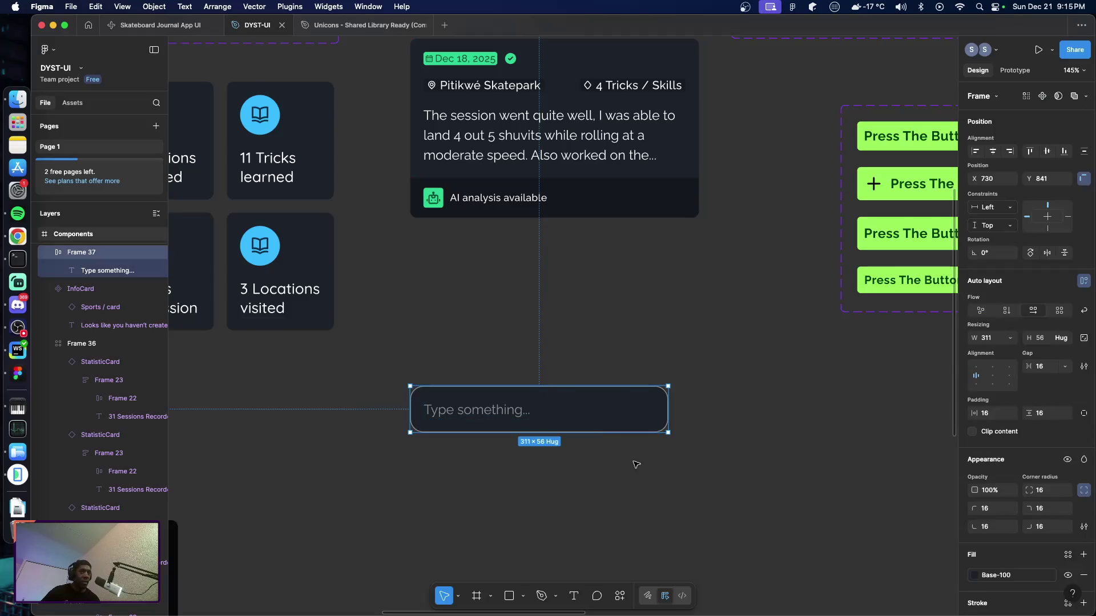
scroll(650, 467, "down", 5)
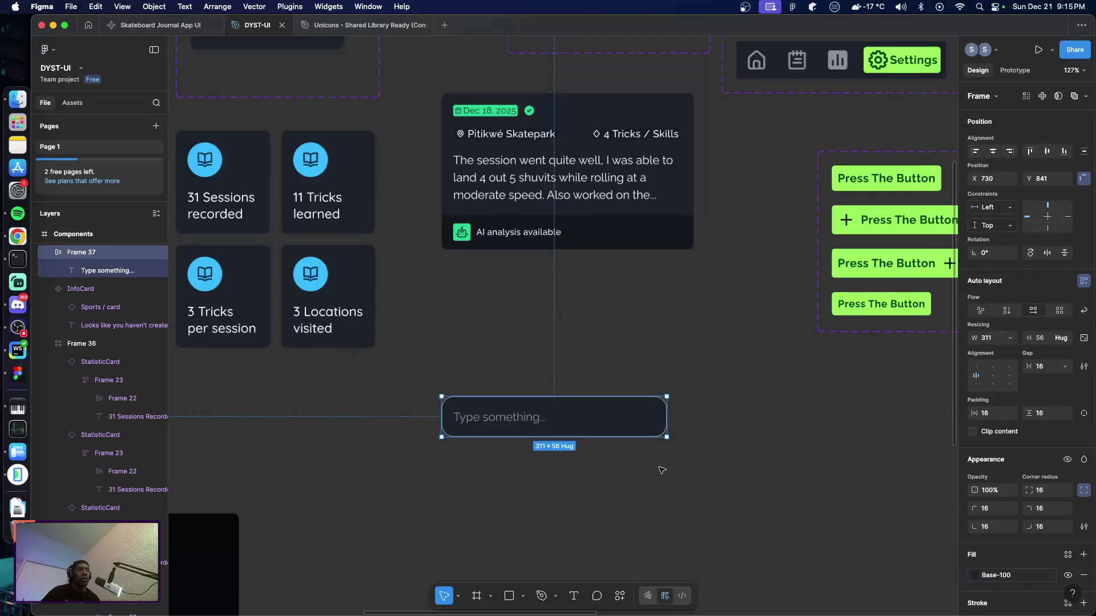
Step: Convert the input box into a component with Cmd+Option+K and name it 'Textbox'
left_click(725, 458)
key("space")
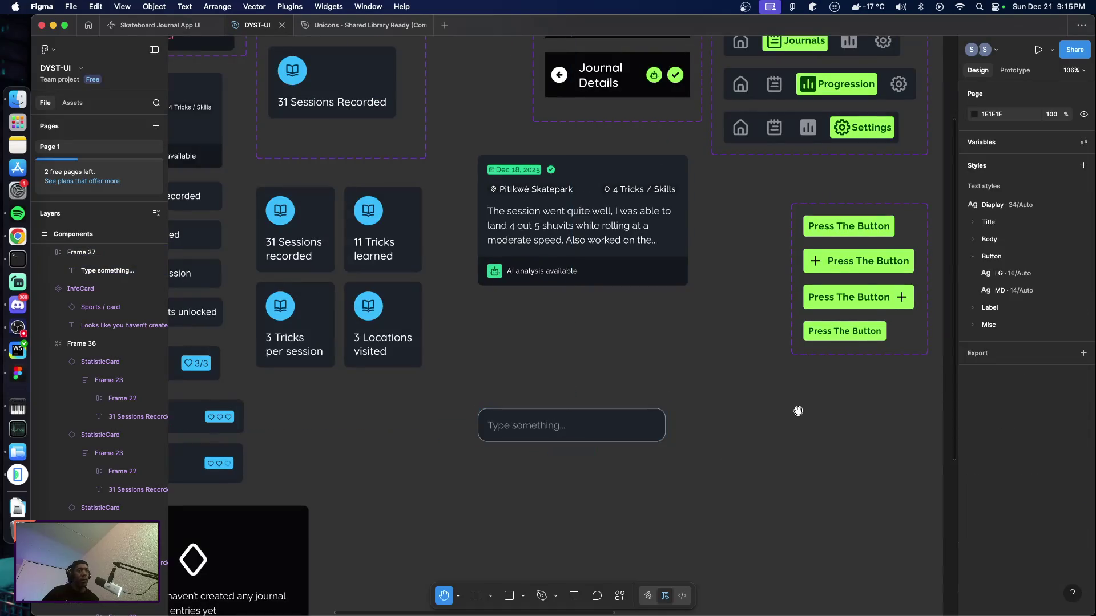
left_click(625, 438)
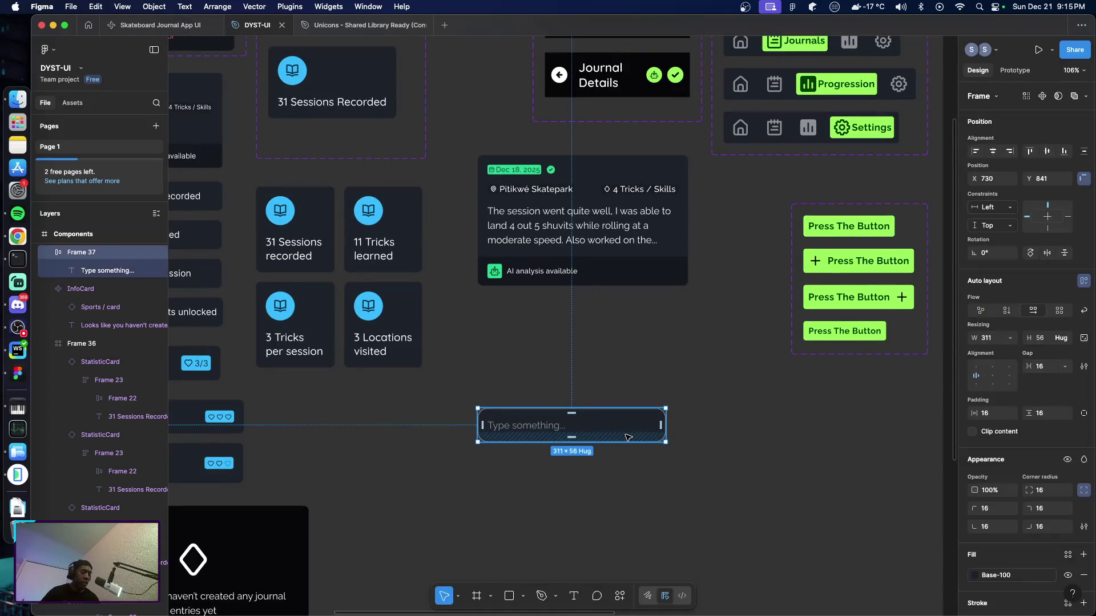
key("super+alt+k")
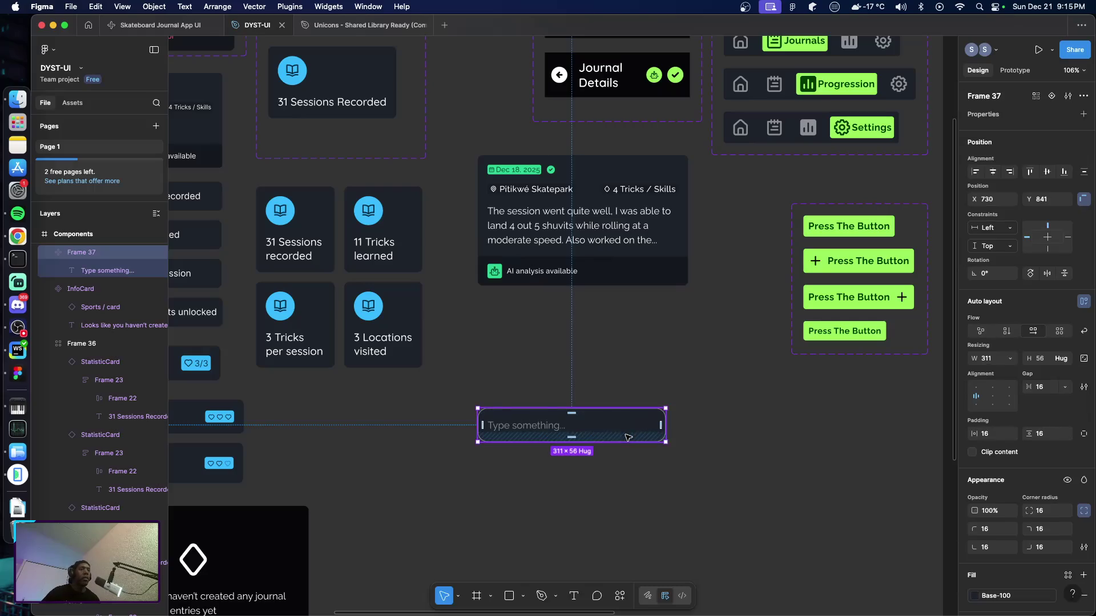
double_click(89, 258)
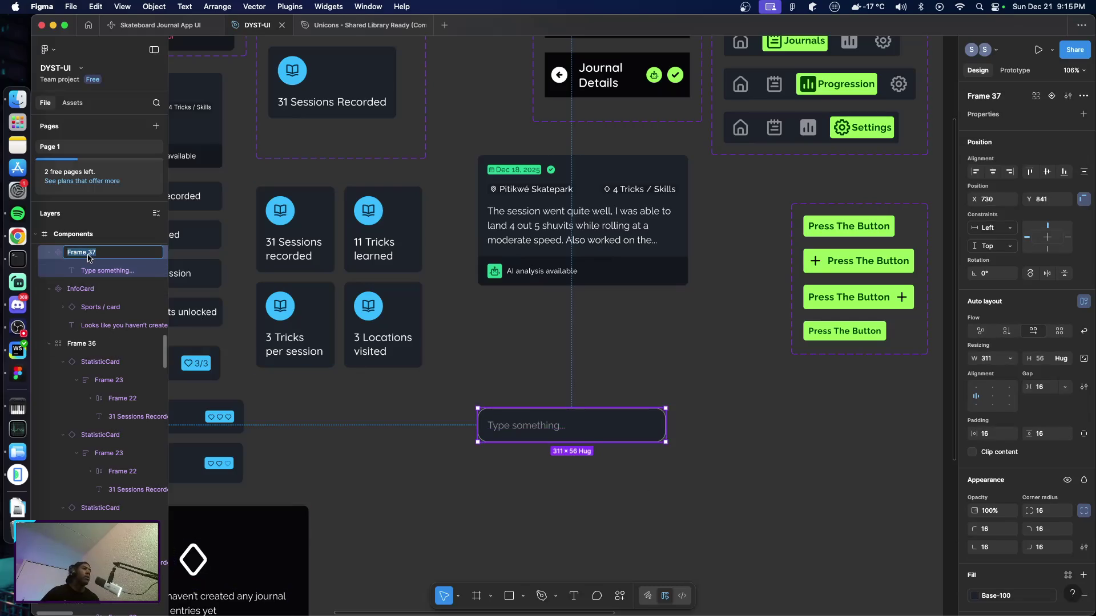
type("Text")
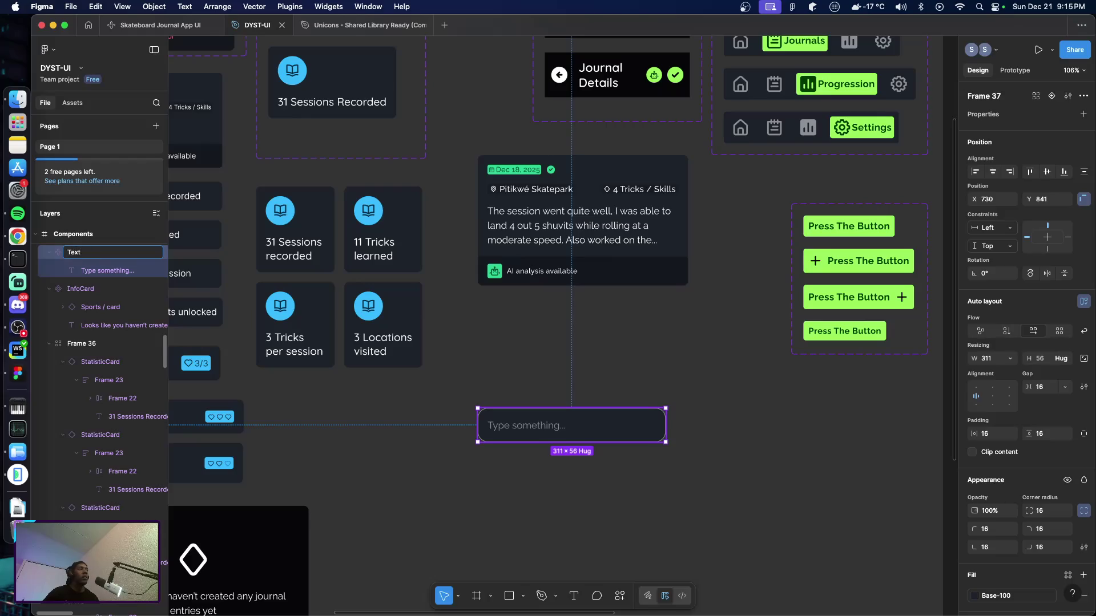
type("box")
key("Return")
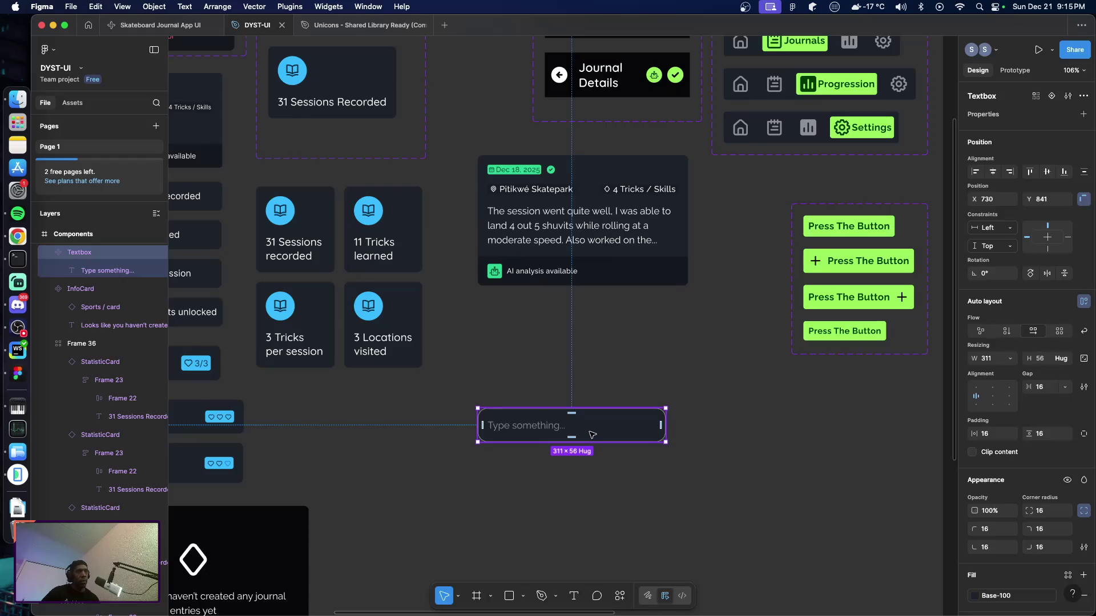
scroll(615, 440, "right", 10)
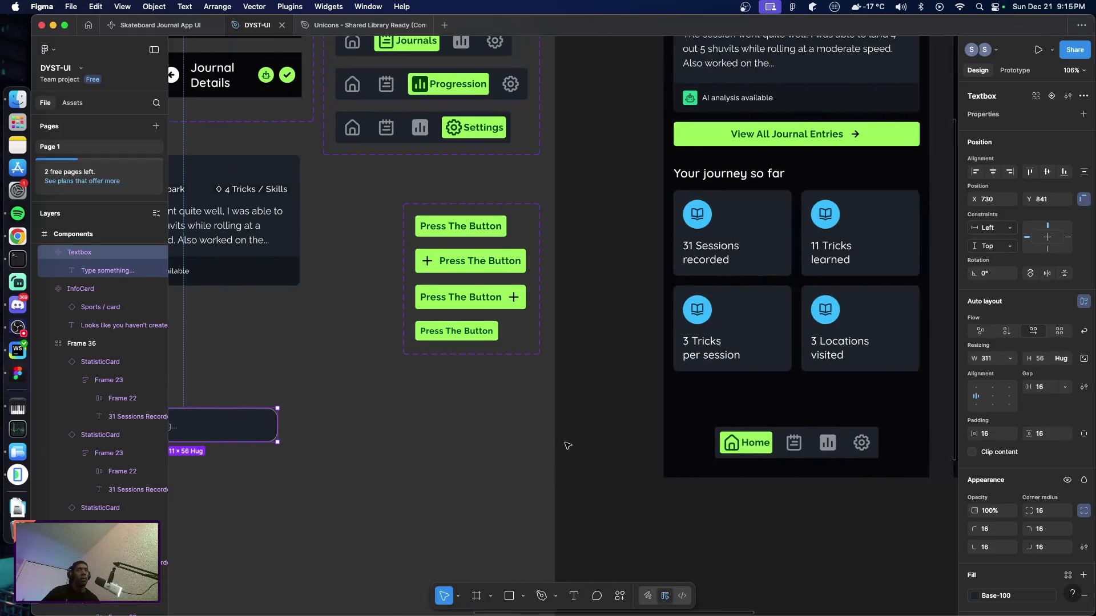
Step: Paste the Textbox into the Journals screen, positioned just under the Journals title
scroll(588, 445, "right", 15)
scroll(605, 400, "up", 8)
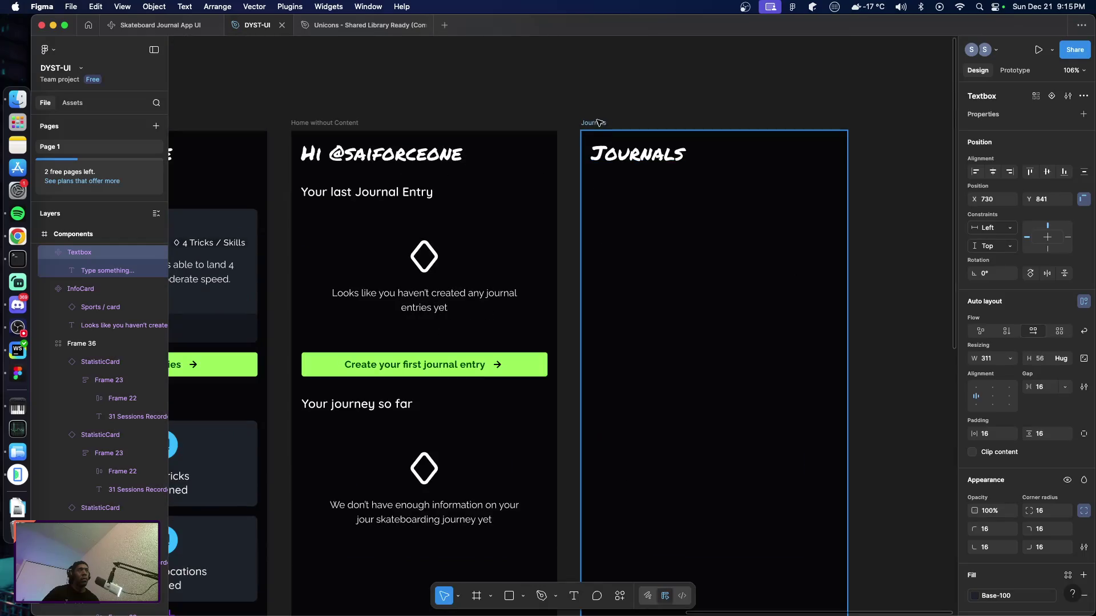
left_click(615, 283)
key("ctrl+v")
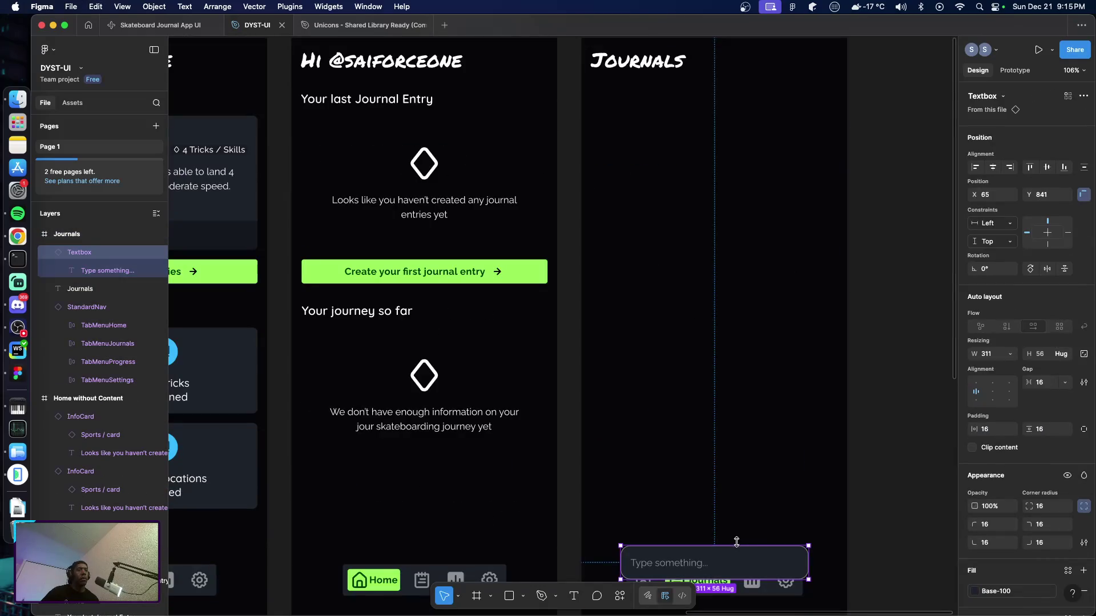
left_click_drag(724, 565, 695, 102)
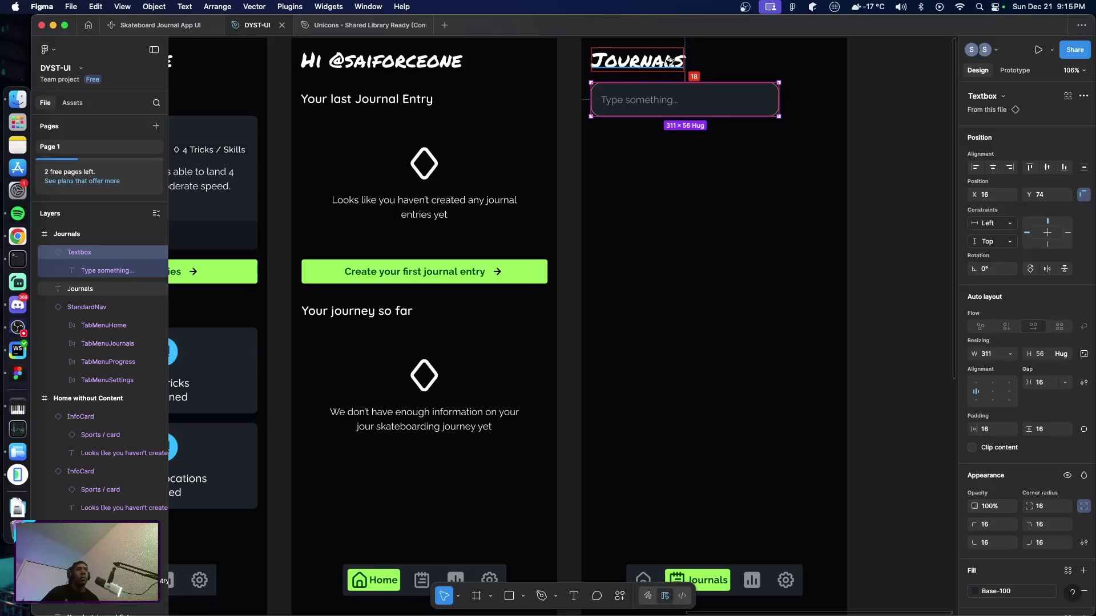
key("Up")
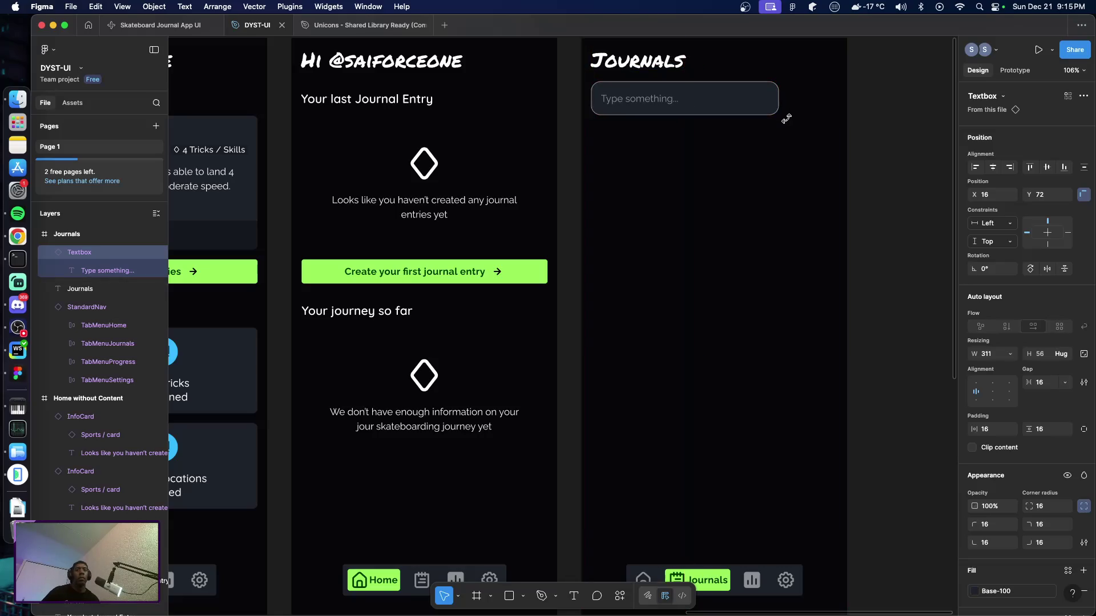
key("Up")
Step: Widen the Textbox across the Journals screen to a width of 408
left_click_drag(778, 101, 833, 105)
key("alt")
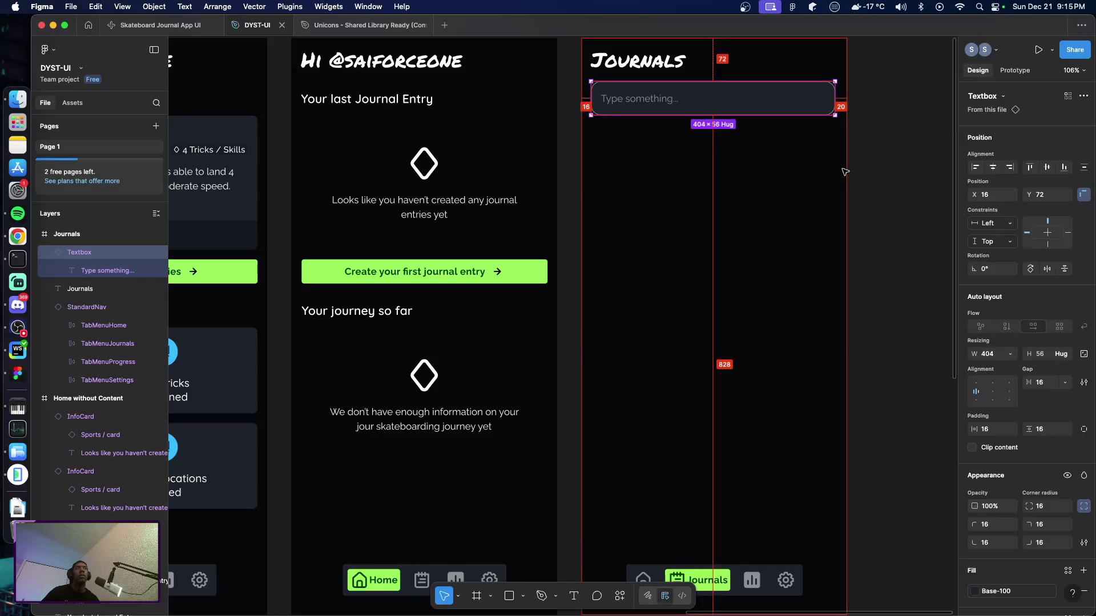
left_click(997, 358)
key("Right")
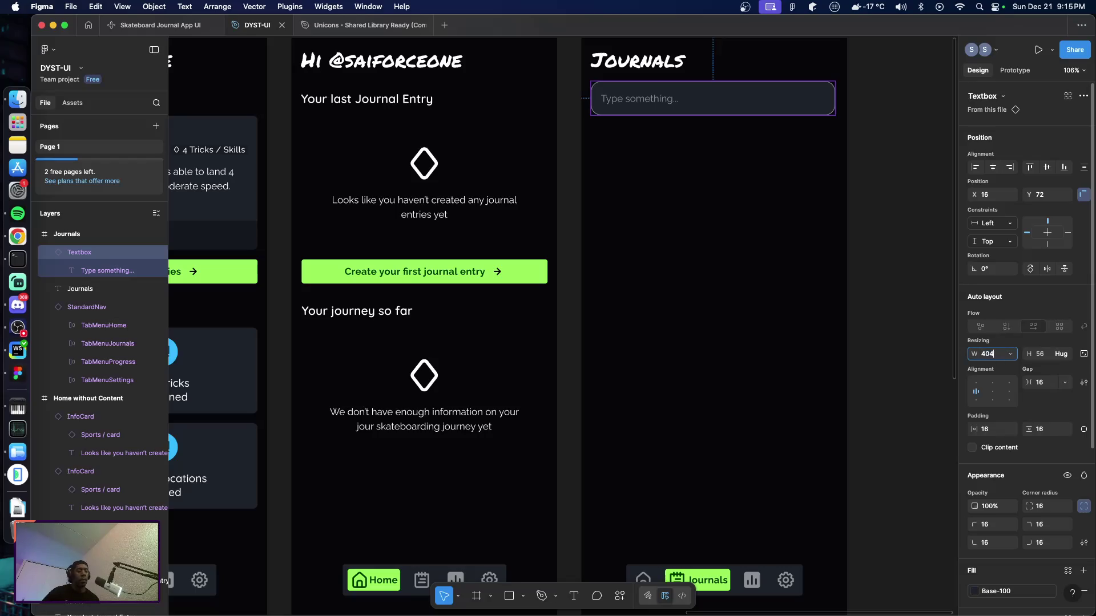
key("Return")
left_click(792, 269)
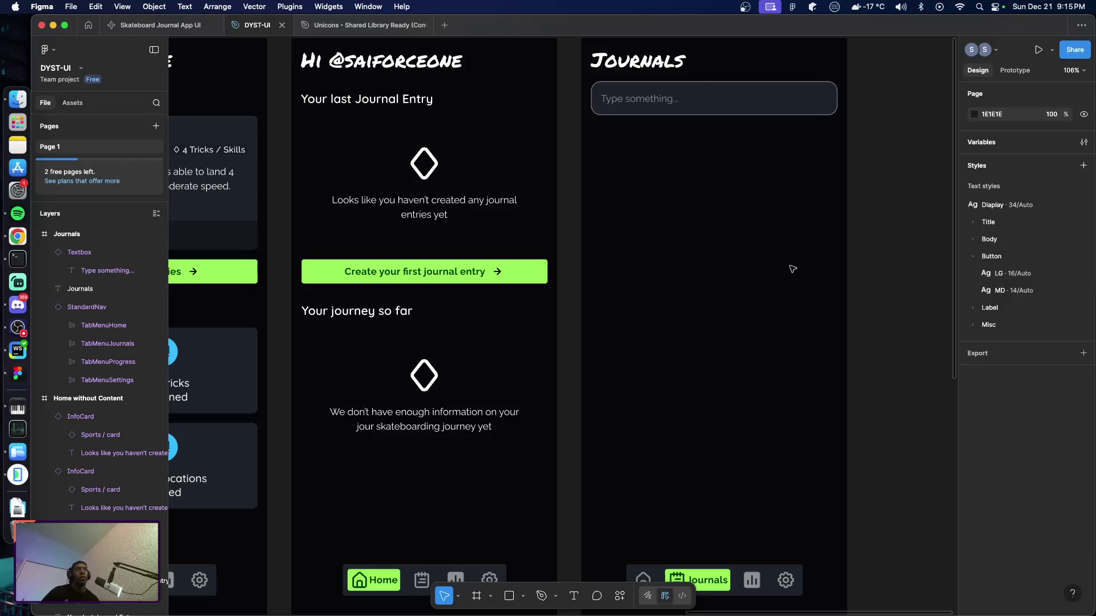
scroll(502, 239, "left", 6)
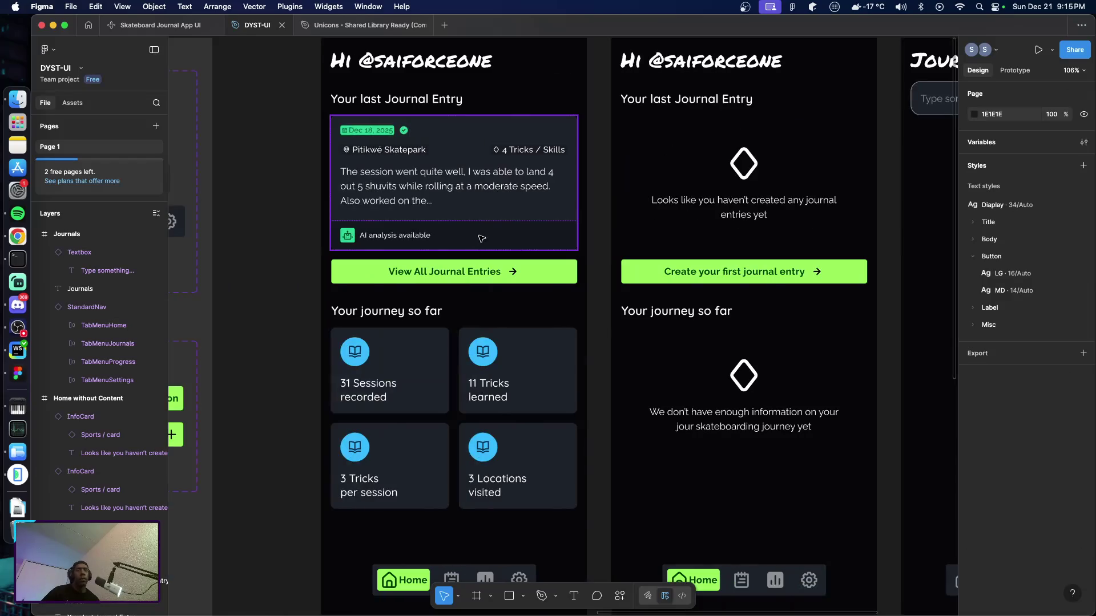
left_click(459, 208)
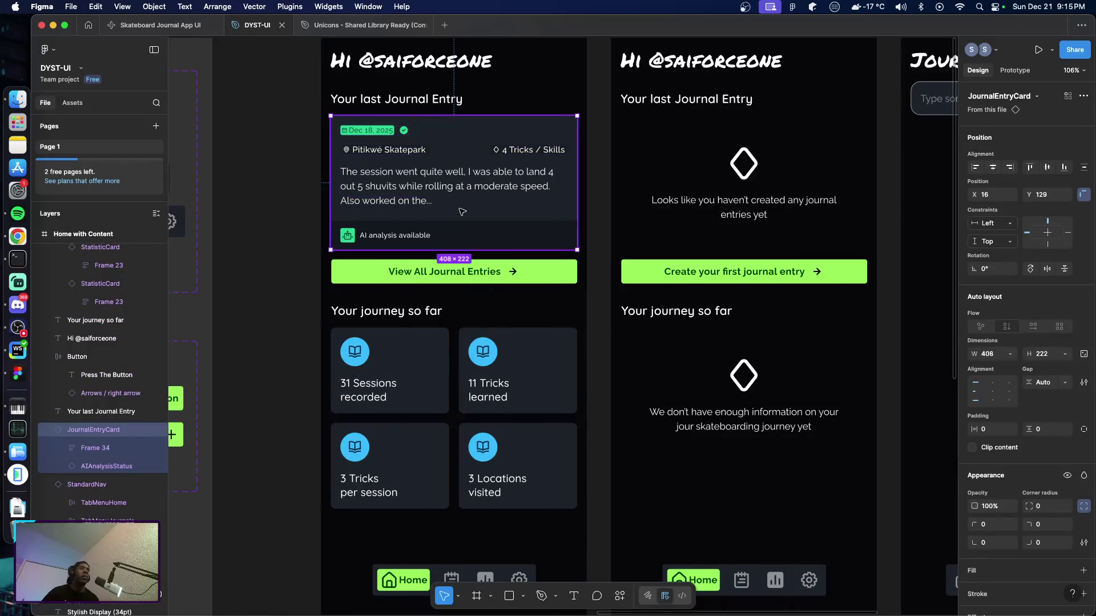
Step: Paste a JournalEntryCard into the Journals frame, positioned just below the search box
scroll(475, 232, "right", 10)
scroll(455, 73, "up", 3)
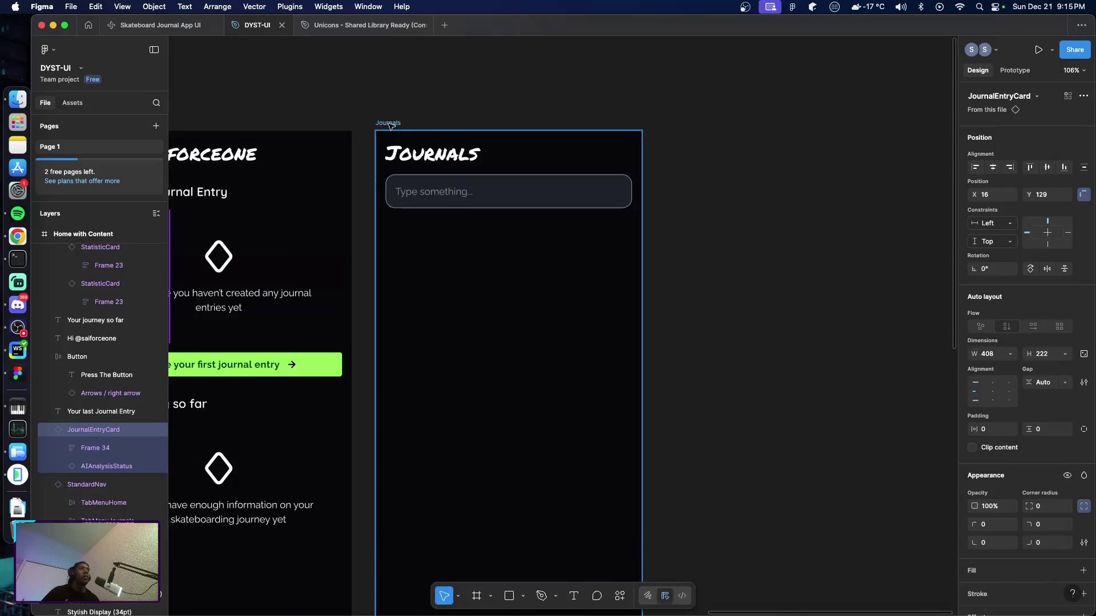
left_click(392, 129)
key("ctrl+v")
left_click_drag(511, 266, 514, 280)
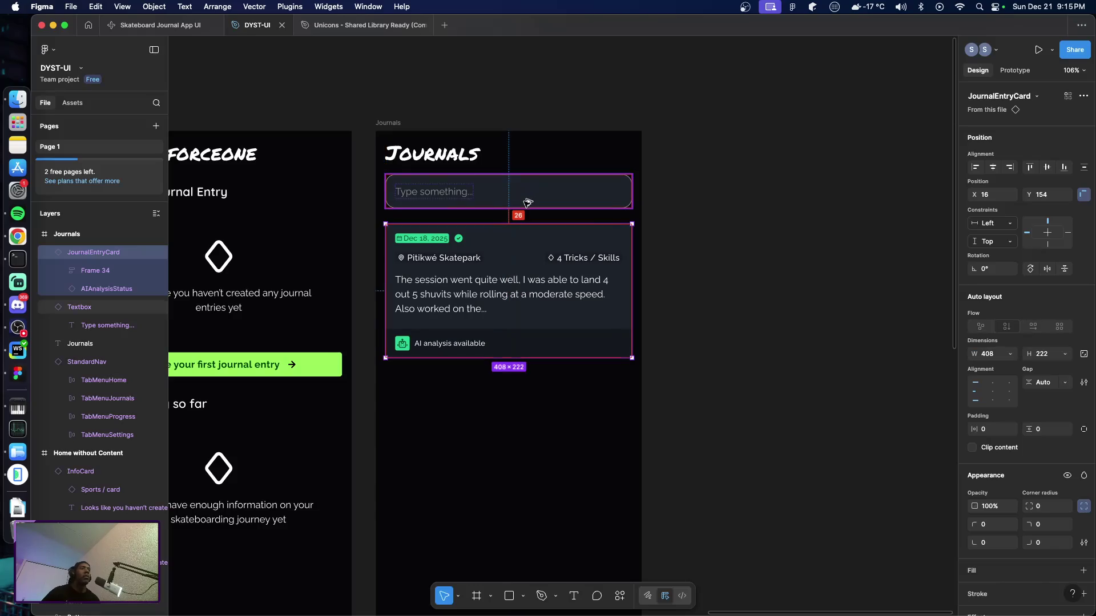
key("Down")
key("Down")
key("Down")
key("Down")
key("Down")
key("Down")
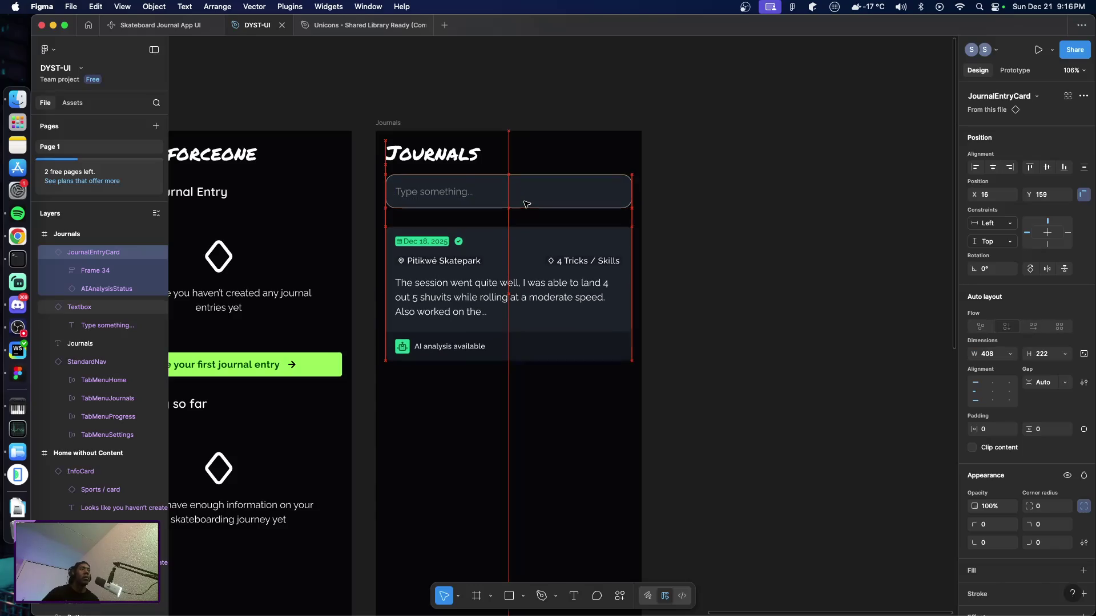
scroll(548, 351, "down", 5)
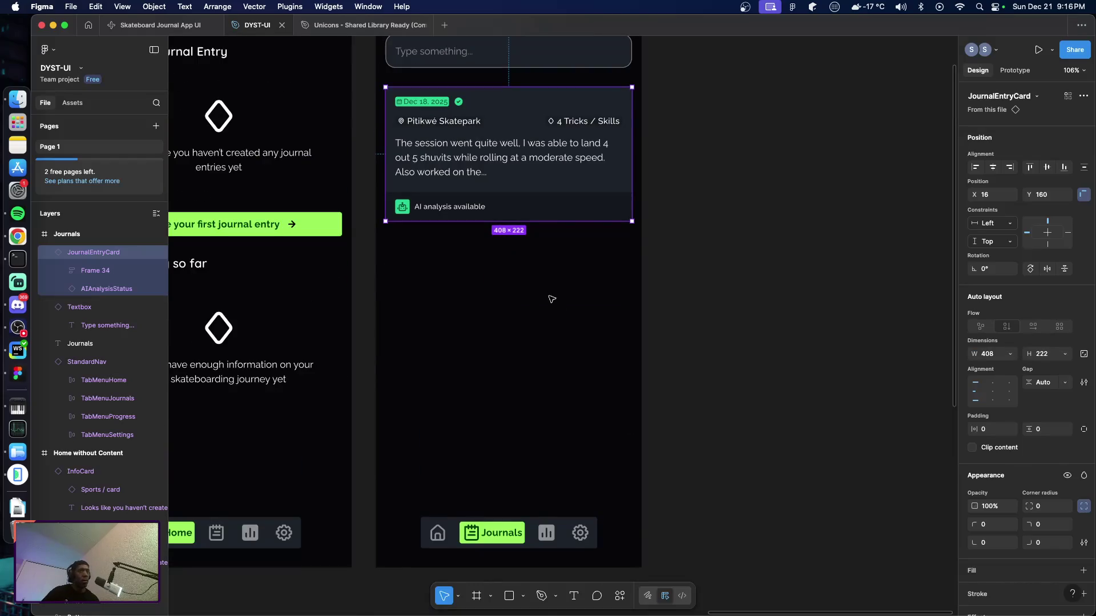
Step: Duplicate the card twice, stacking the copies evenly spaced beneath the first
key("super+d")
left_click_drag(525, 179, 525, 319)
key("Up")
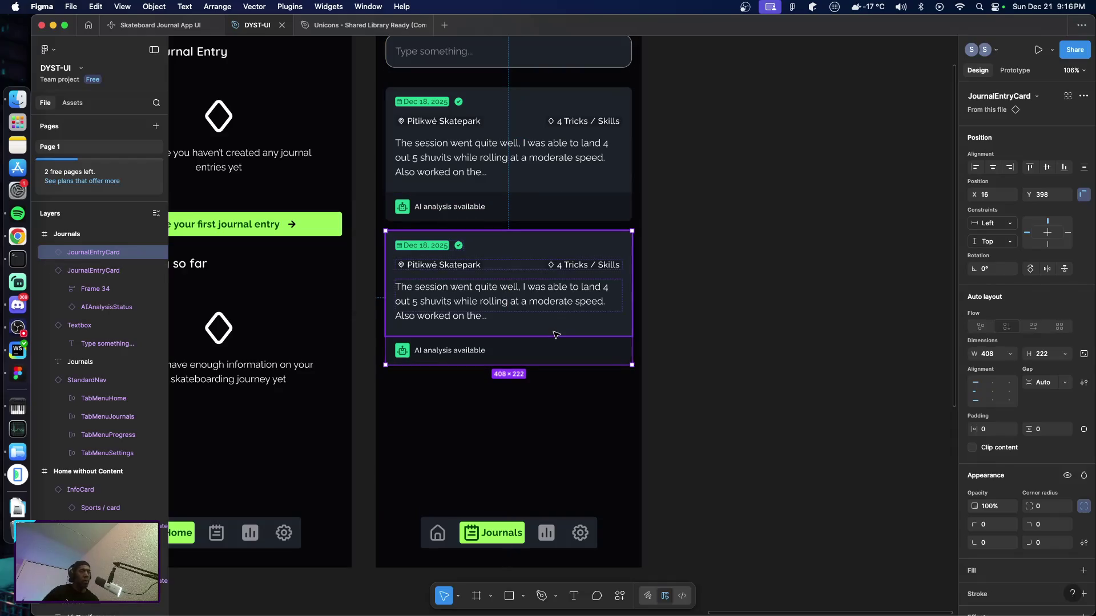
key("super+d")
left_click(707, 436)
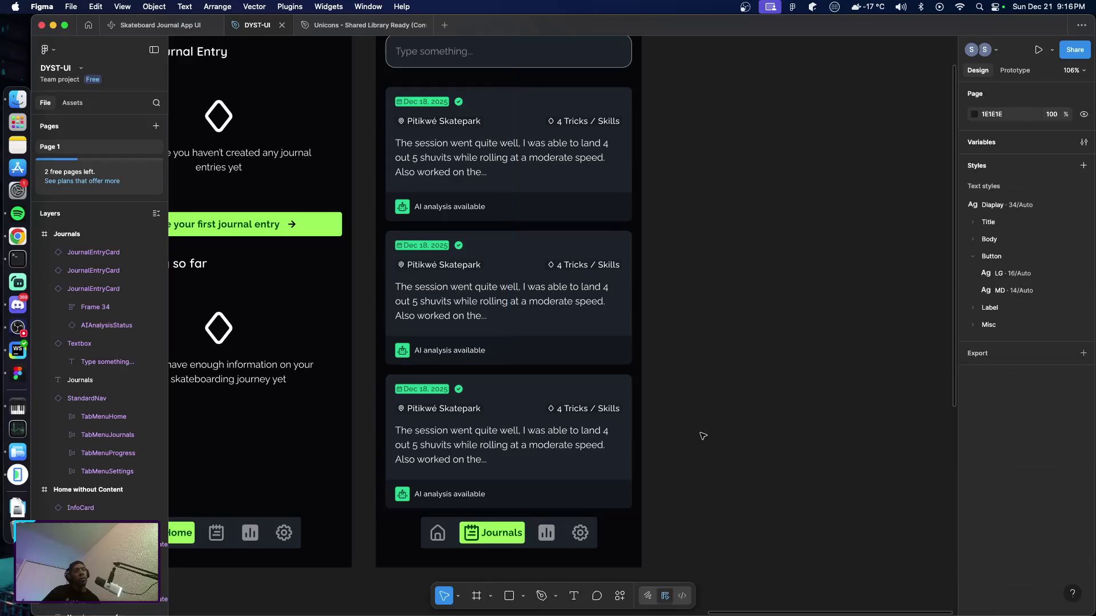
scroll(541, 460, "up", 3)
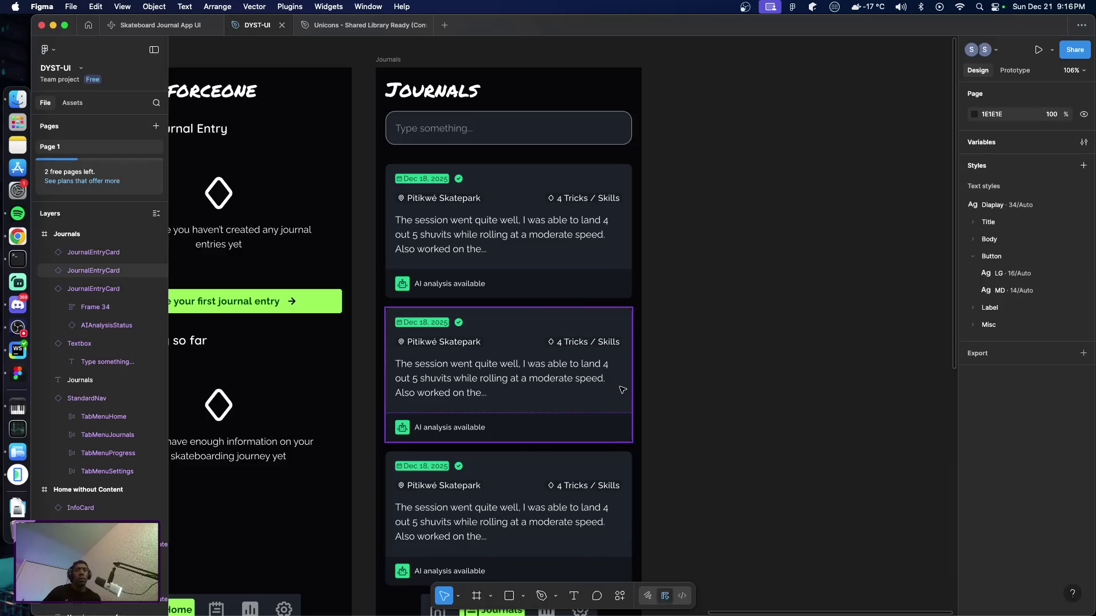
scroll(622, 390, "down", 3)
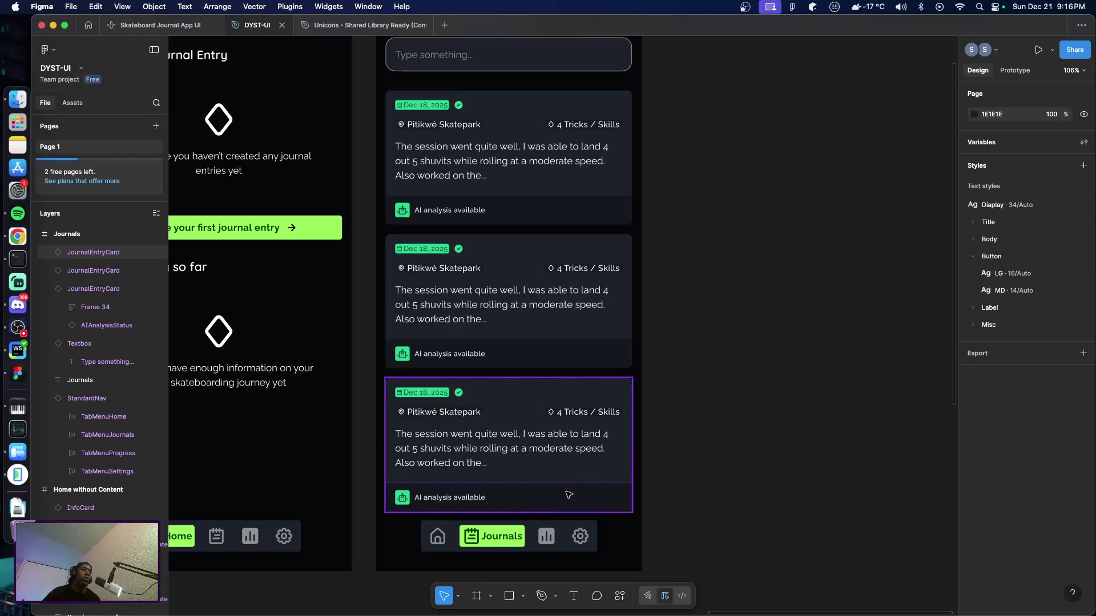
left_click(542, 521)
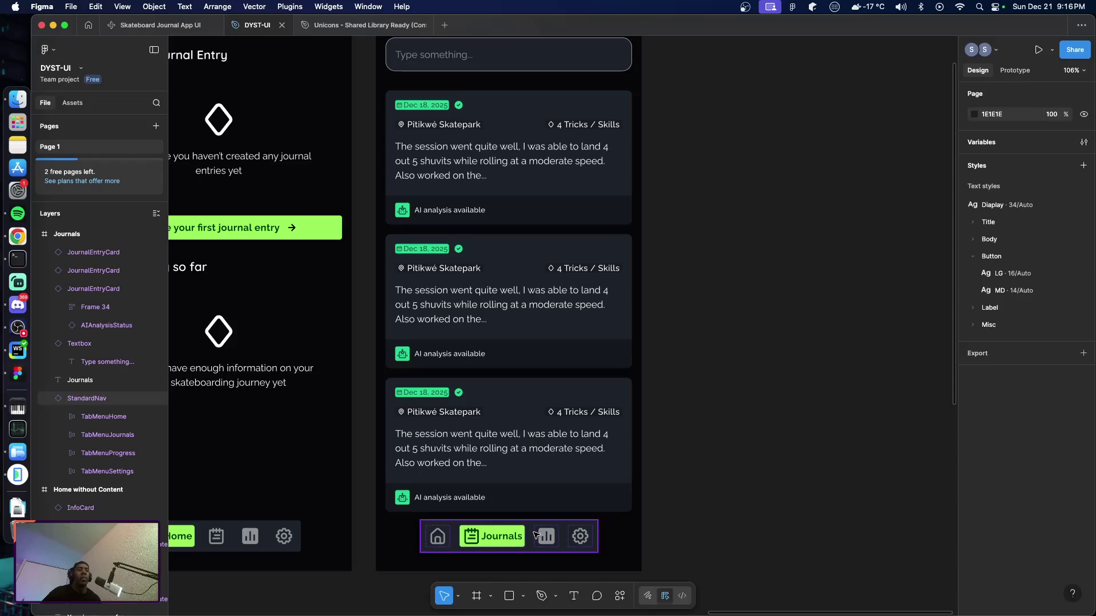
left_click(559, 494)
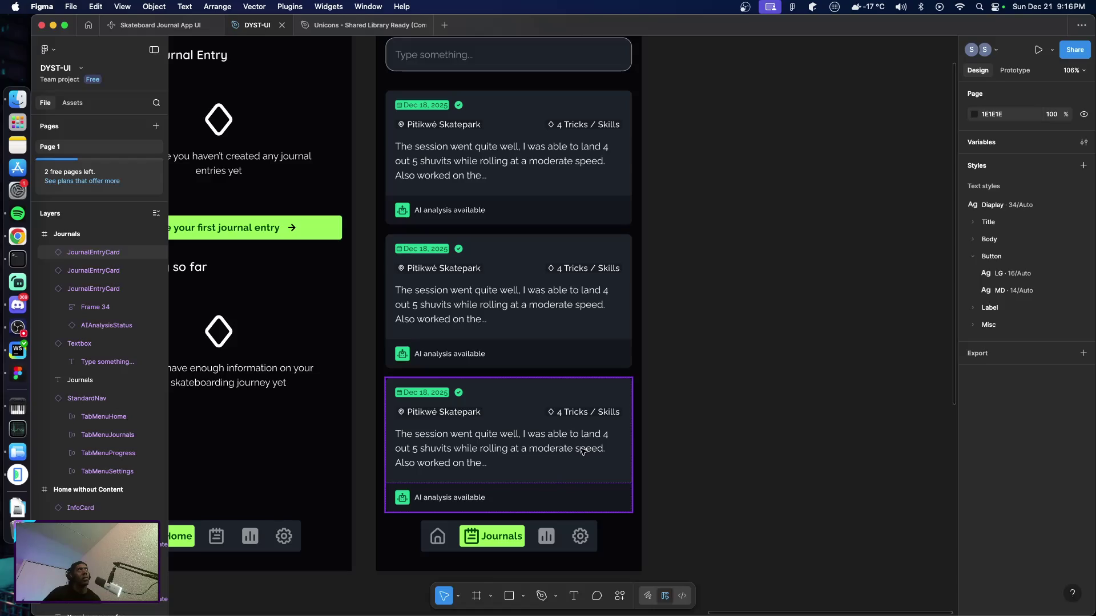
left_click(549, 269)
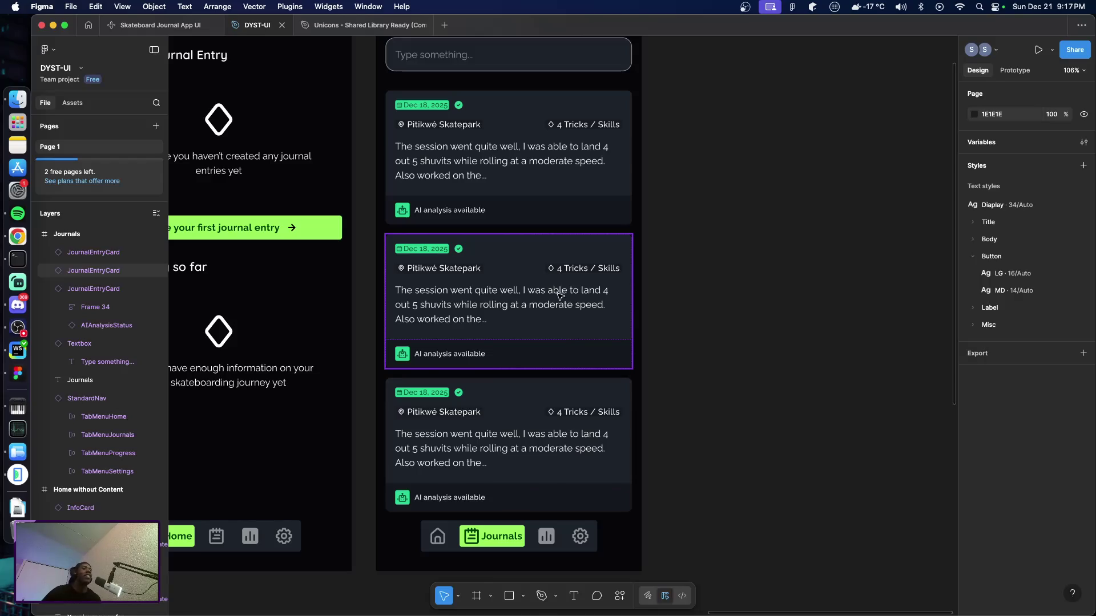
left_click(557, 372)
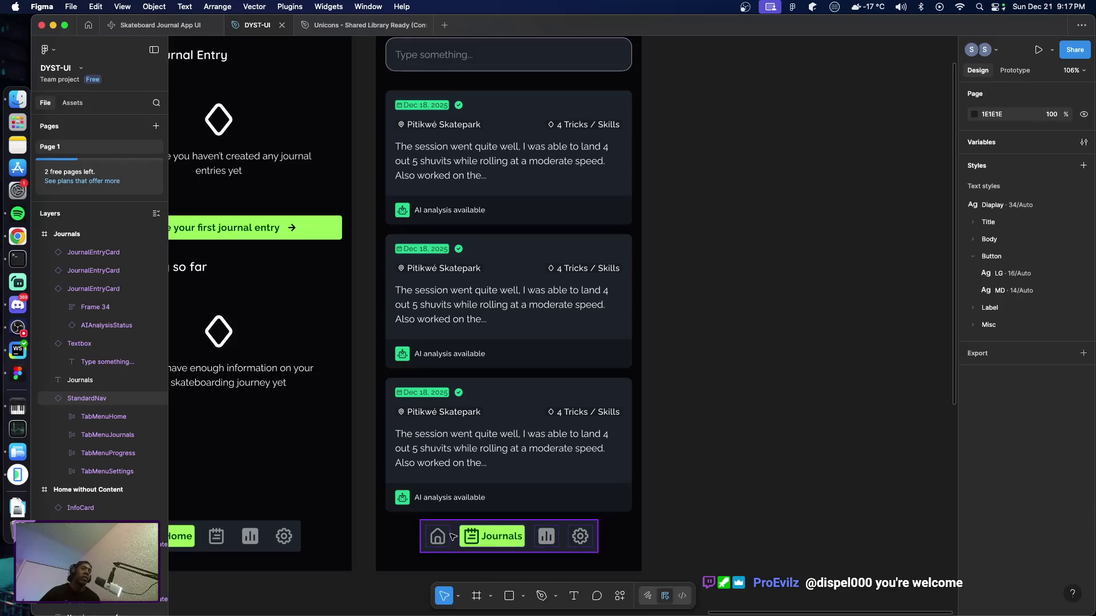
left_click(699, 467)
left_click(564, 467)
scroll(570, 479, "up", 3)
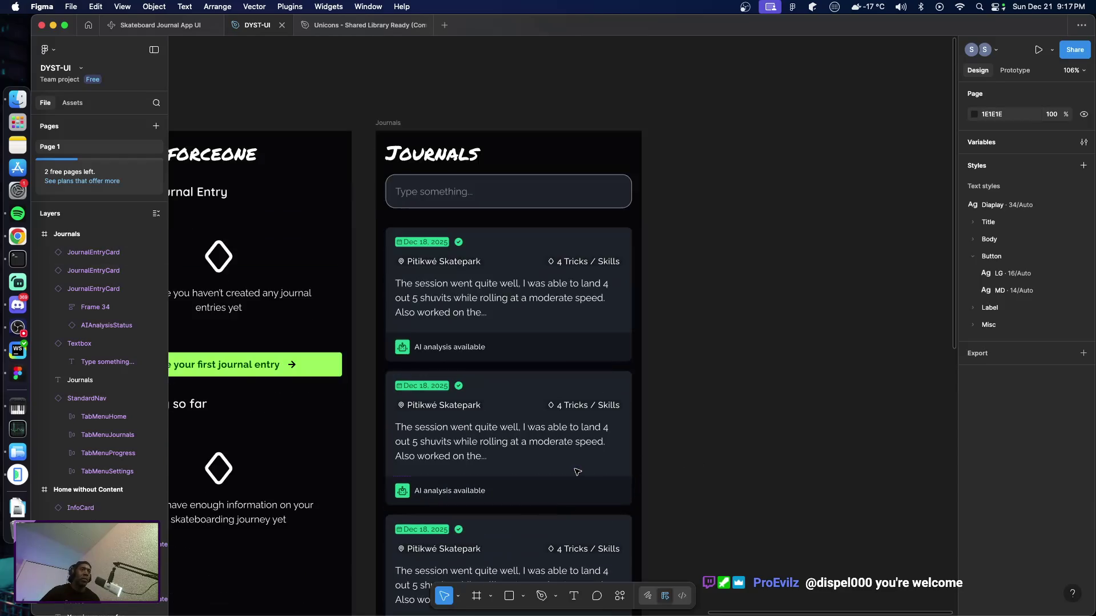
scroll(574, 473, "down", 5)
scroll(578, 471, "up", 4)
scroll(580, 472, "up", 2)
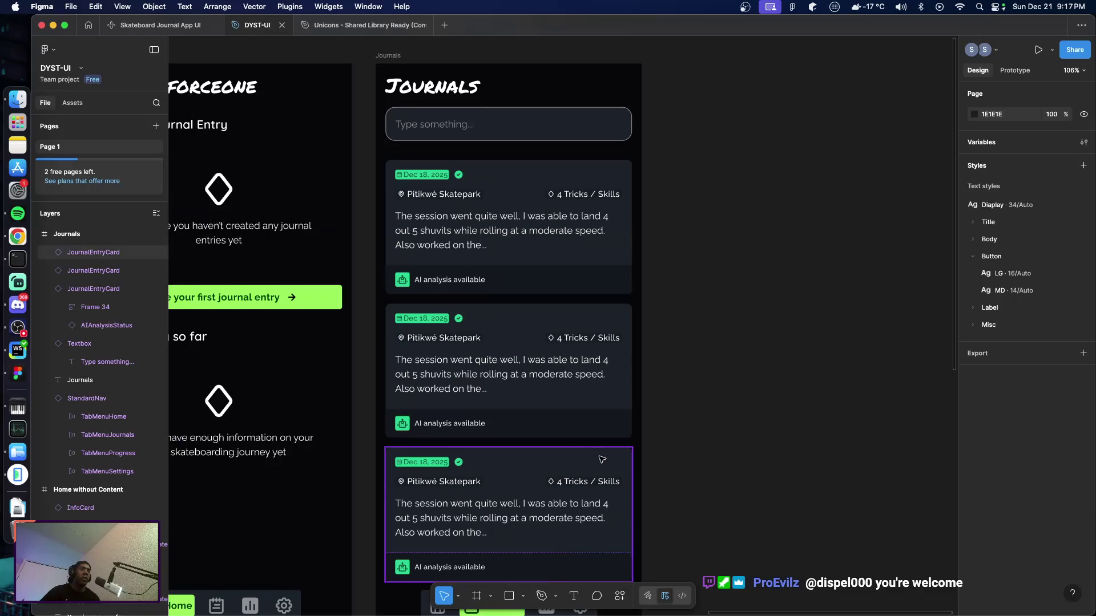
scroll(593, 454, "right", 2)
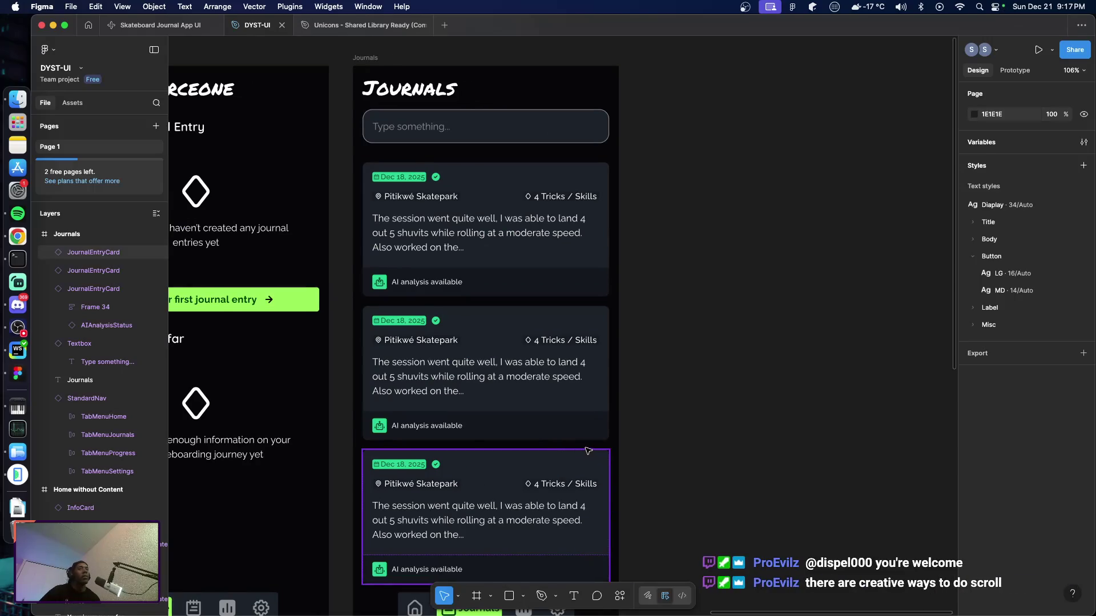
left_click(545, 437)
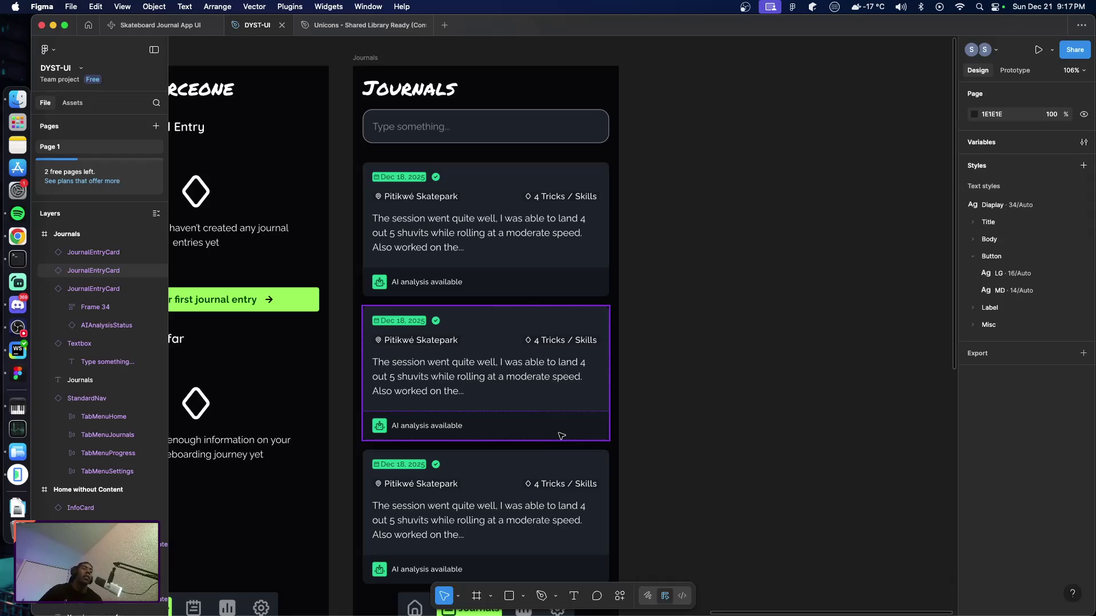
key("super+Tab")
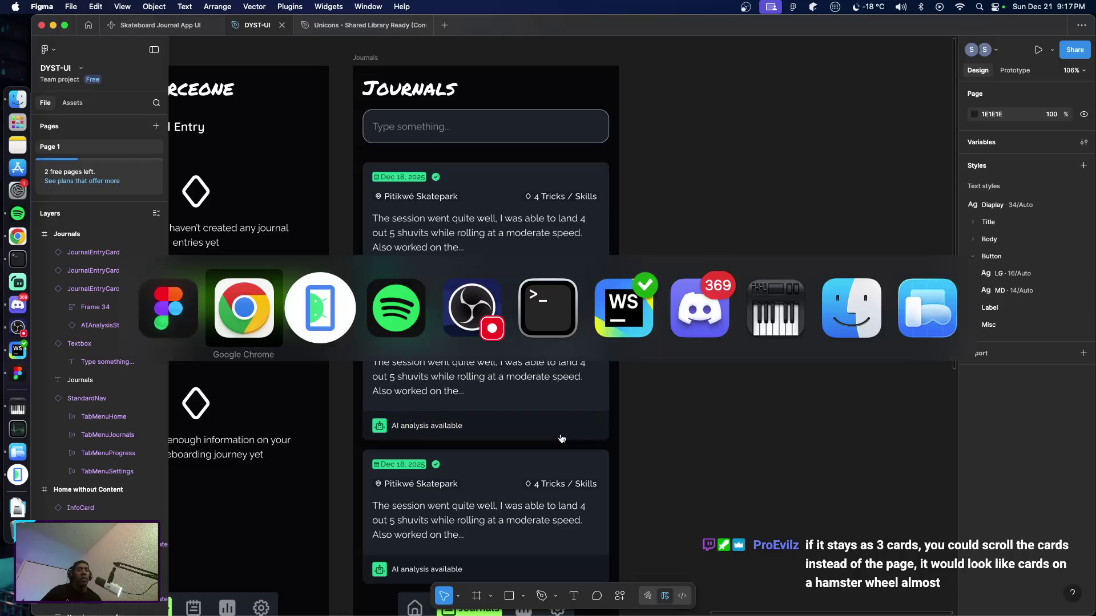
Step: In the Android Emulator, open the app's Journal Entries list and scroll down
key("super+Tab")
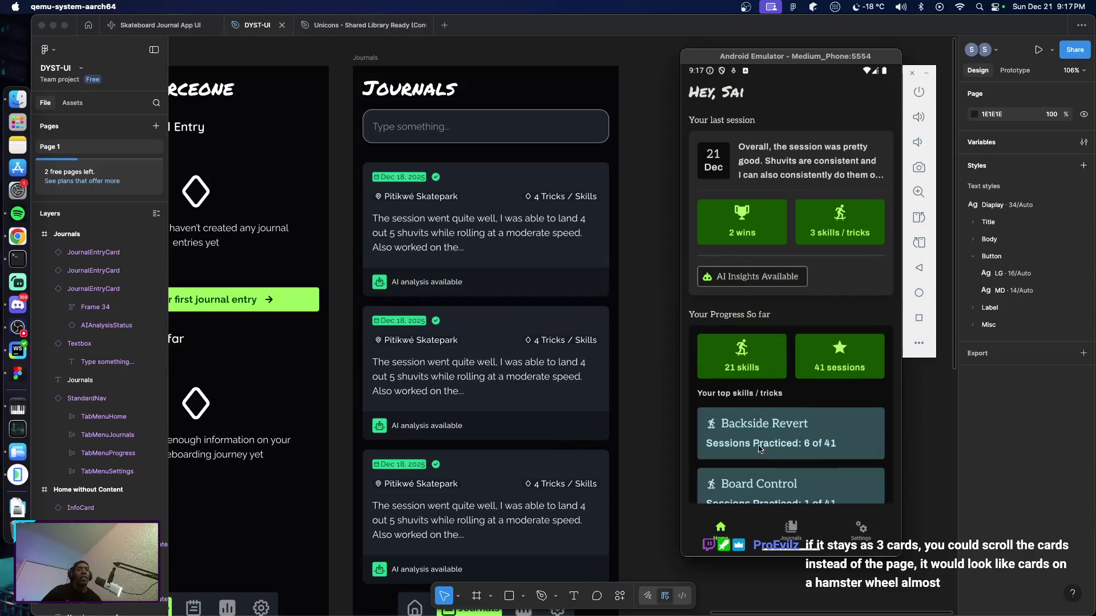
left_click(790, 531)
scroll(769, 383, "down", 3)
scroll(770, 382, "down", 10)
Step: Scroll back to the top of the dated session cards, then return to the Figma design
scroll(763, 321, "up", 10)
scroll(763, 418, "up", 5)
scroll(769, 433, "up", 1)
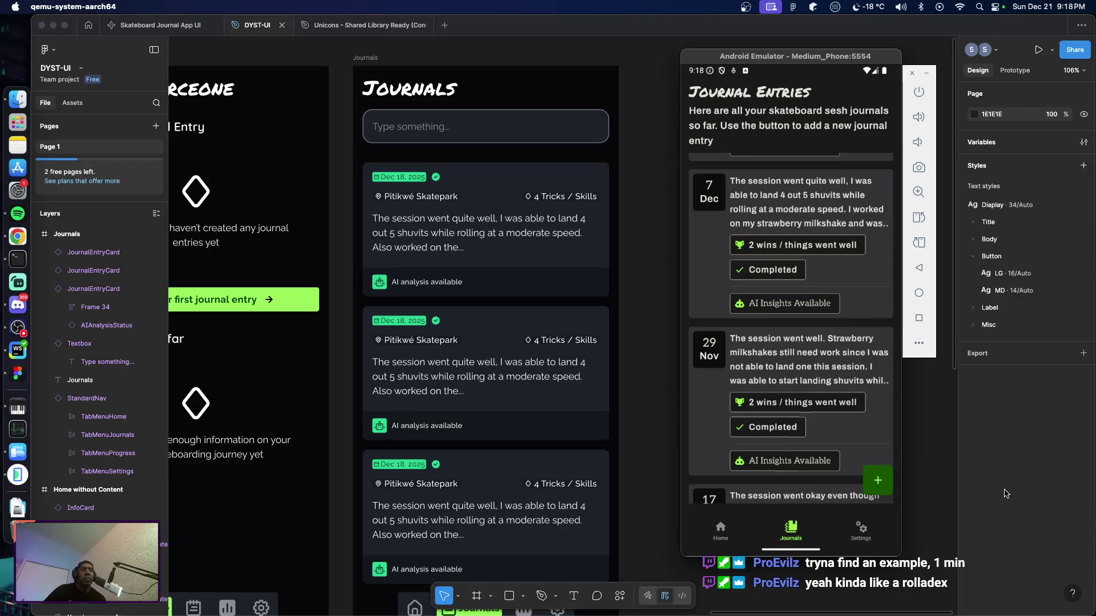
scroll(808, 337, "up", 3)
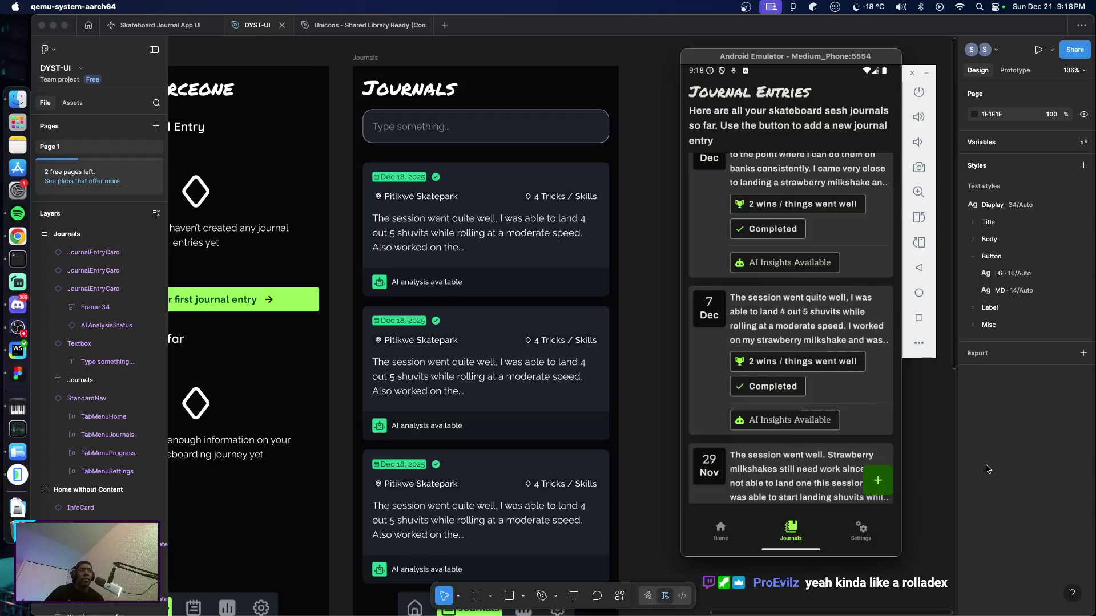
left_click(988, 469)
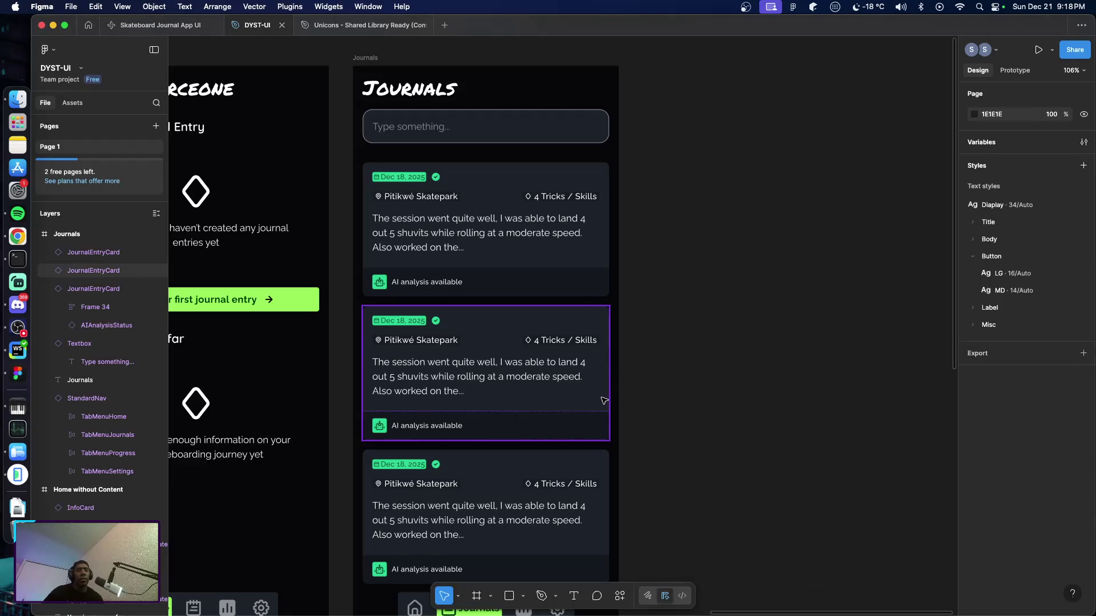
scroll(605, 395, "up", 3)
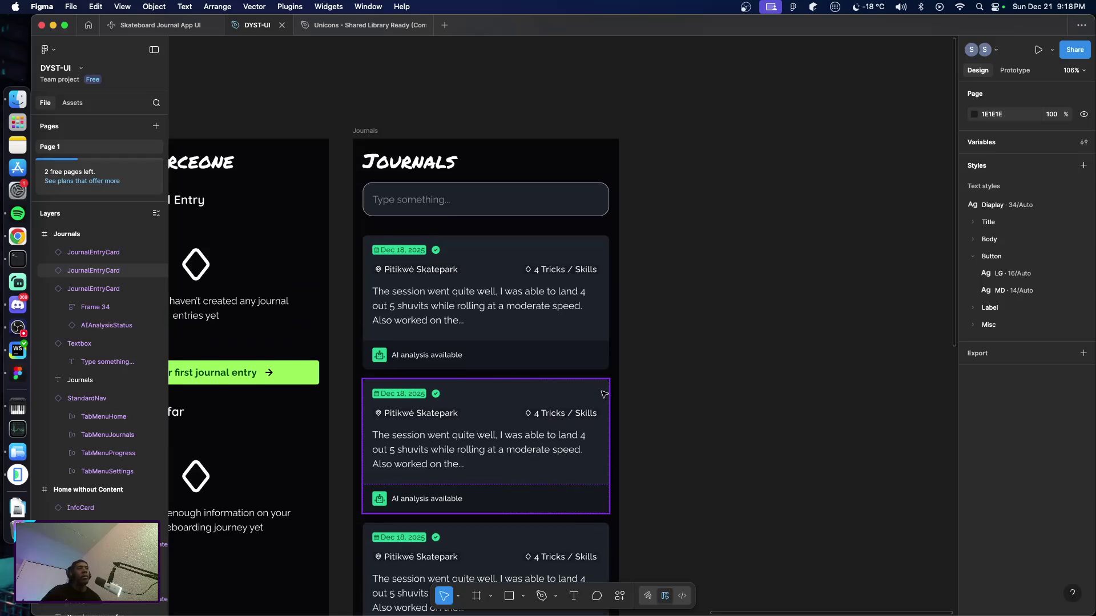
scroll(630, 391, "down", 3)
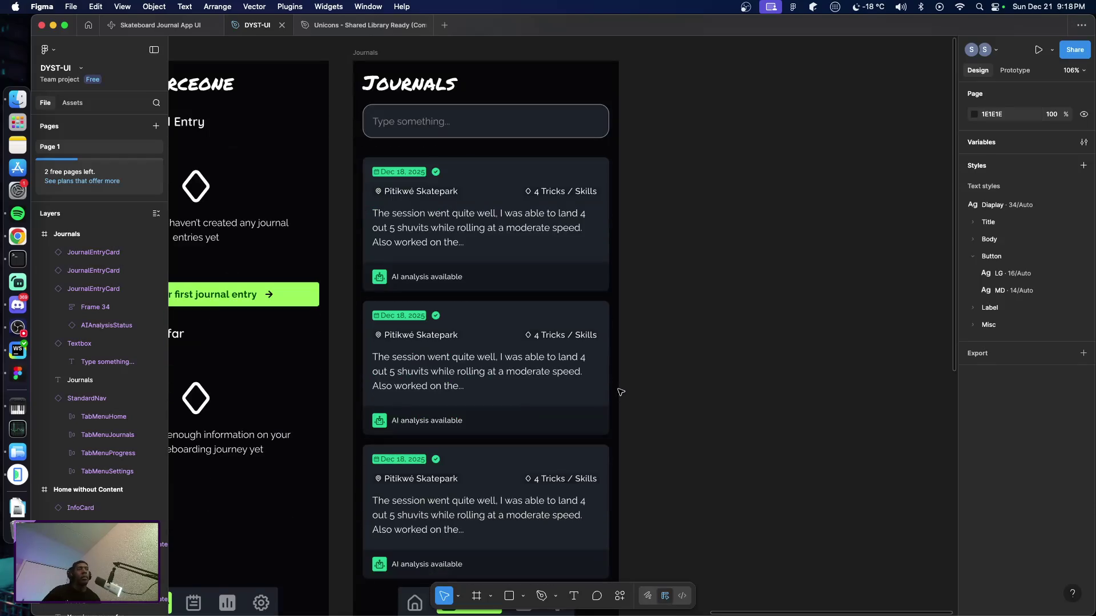
scroll(606, 390, "right", 2)
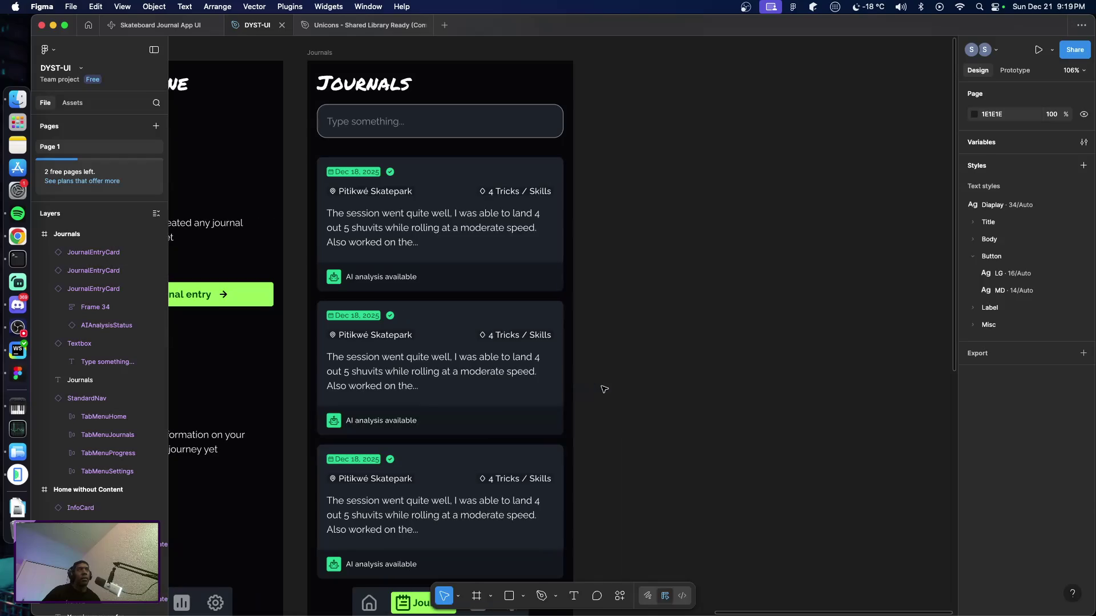
scroll(528, 374, "up", 3)
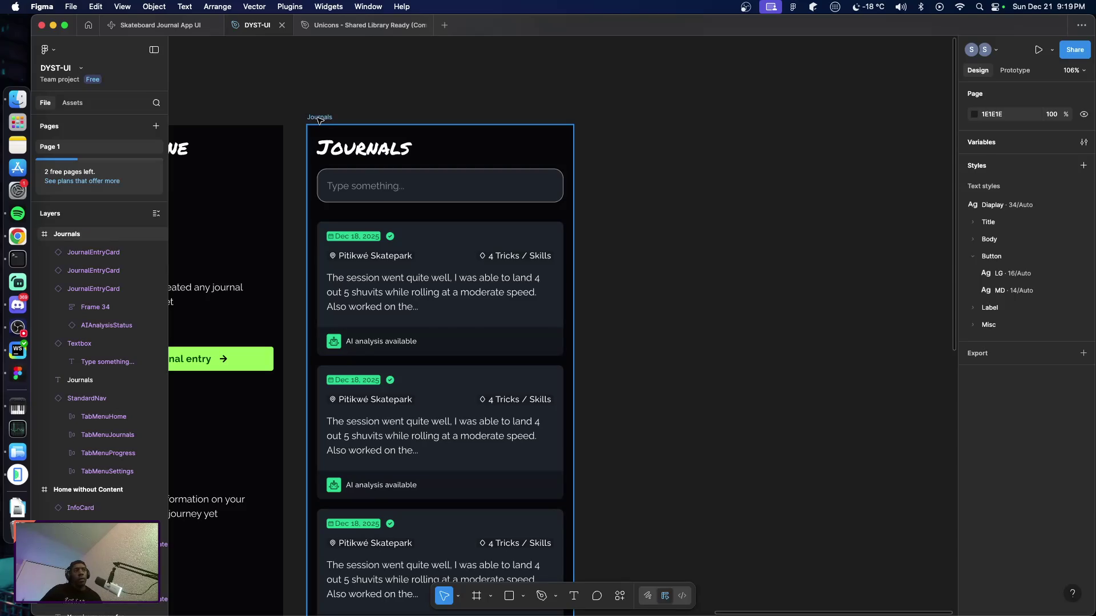
scroll(337, 140, "left", 10)
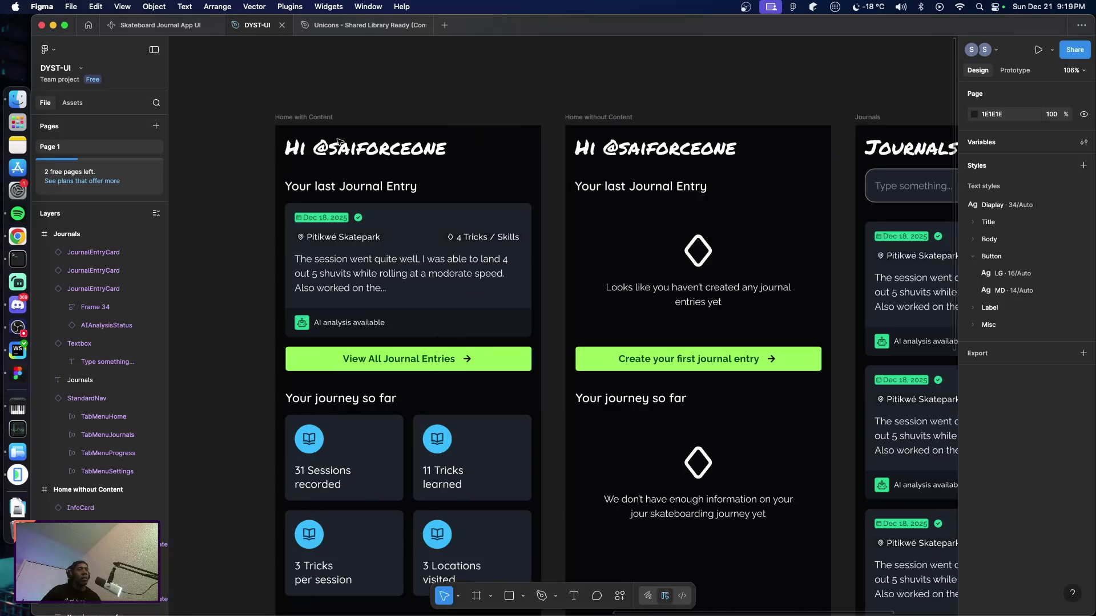
scroll(338, 143, "right", 2)
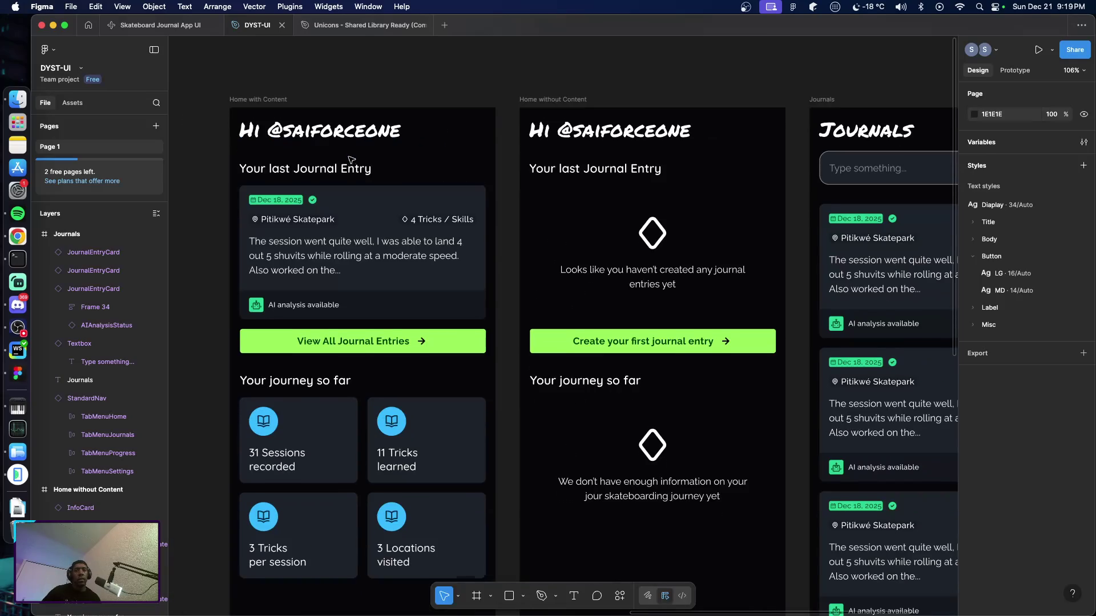
scroll(351, 160, "down", 2)
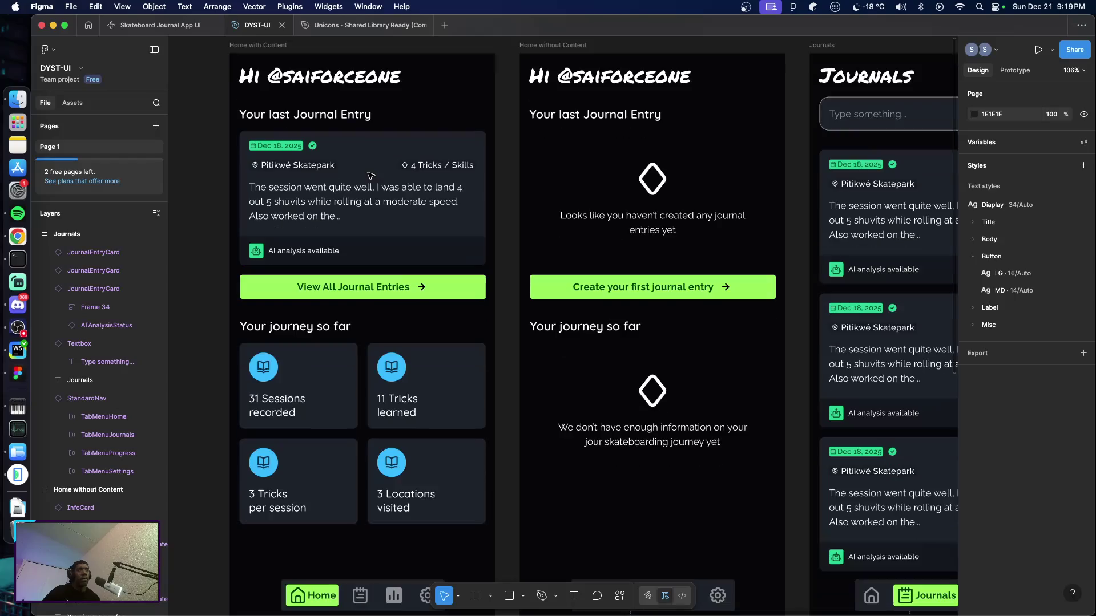
scroll(370, 176, "right", 3)
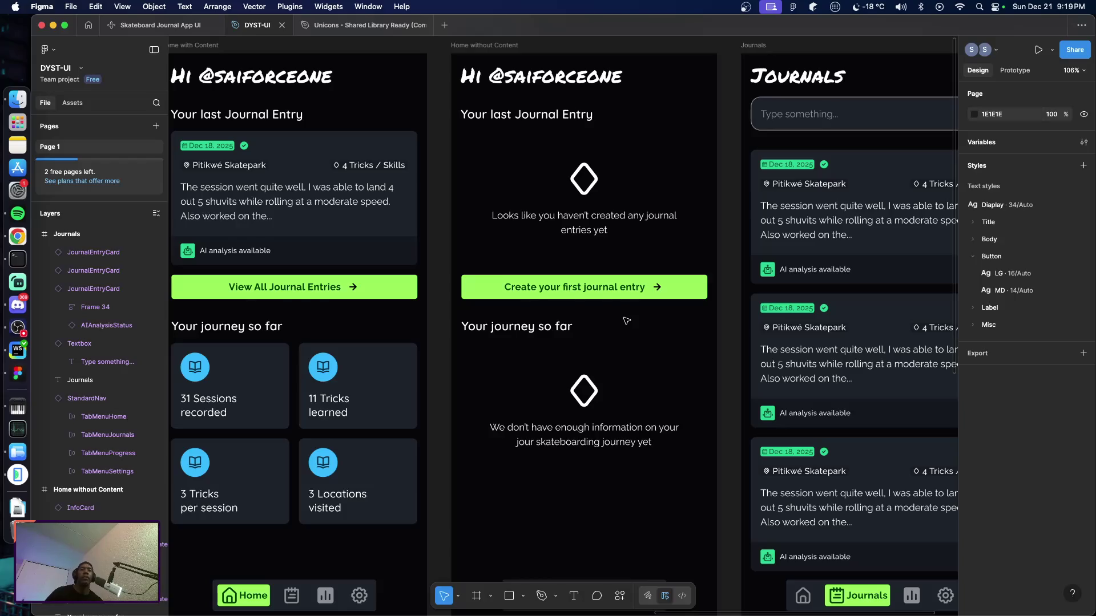
scroll(709, 314, "down", 5)
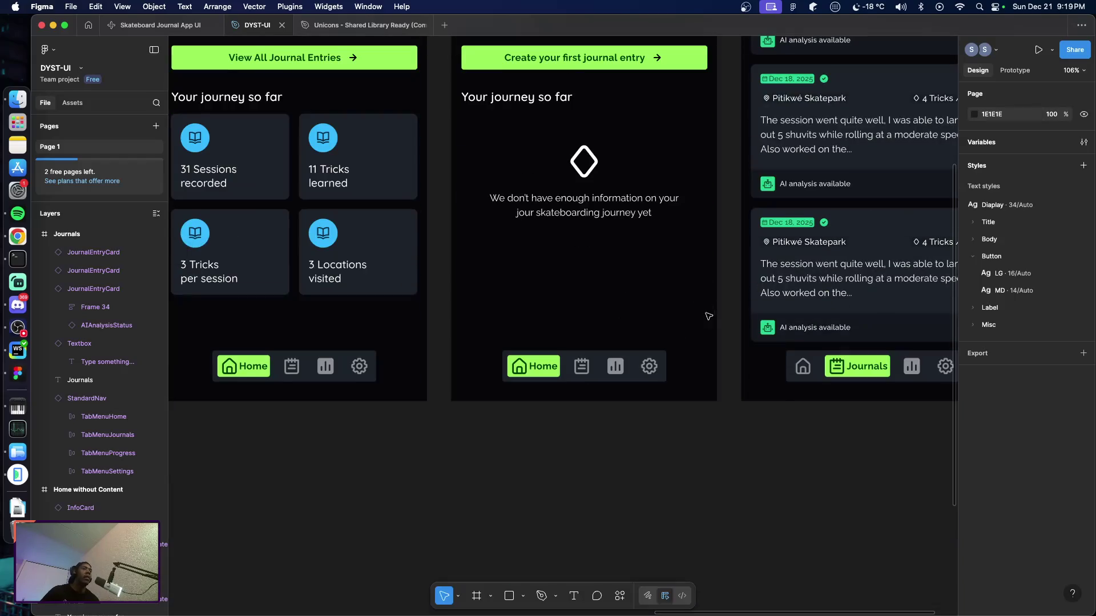
scroll(709, 317, "up", 6)
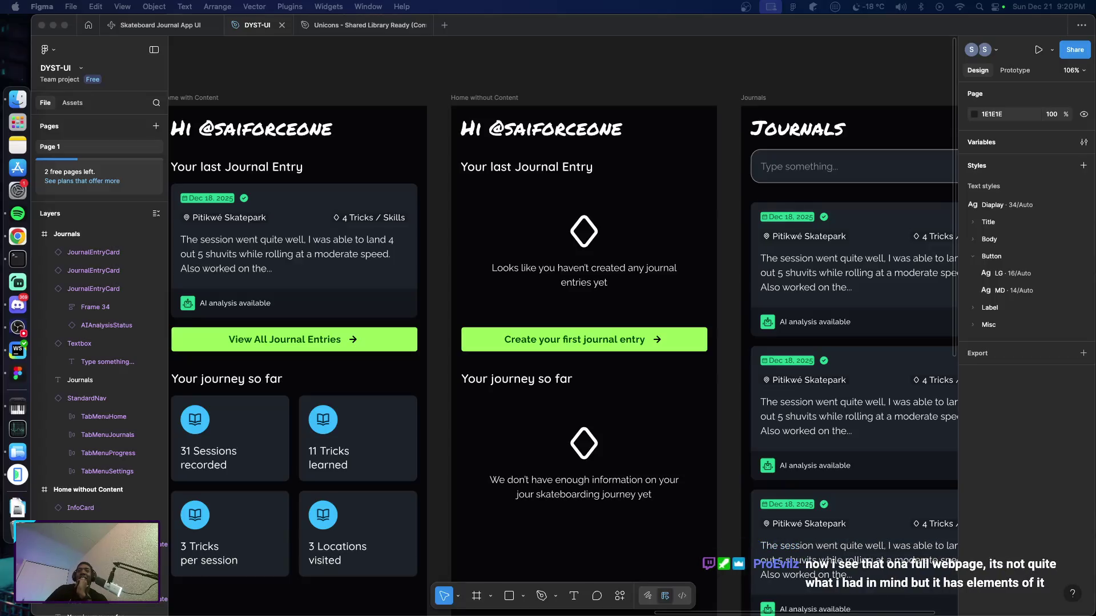
mouse_move(1095, 317)
left_mouse_down()
mouse_move(766, 317)
mouse_move(776, 359)
mouse_move(679, 70)
mouse_move(548, 68)
mouse_move(559, 76)
left_mouse_up()
scroll(582, 471, "down", 5)
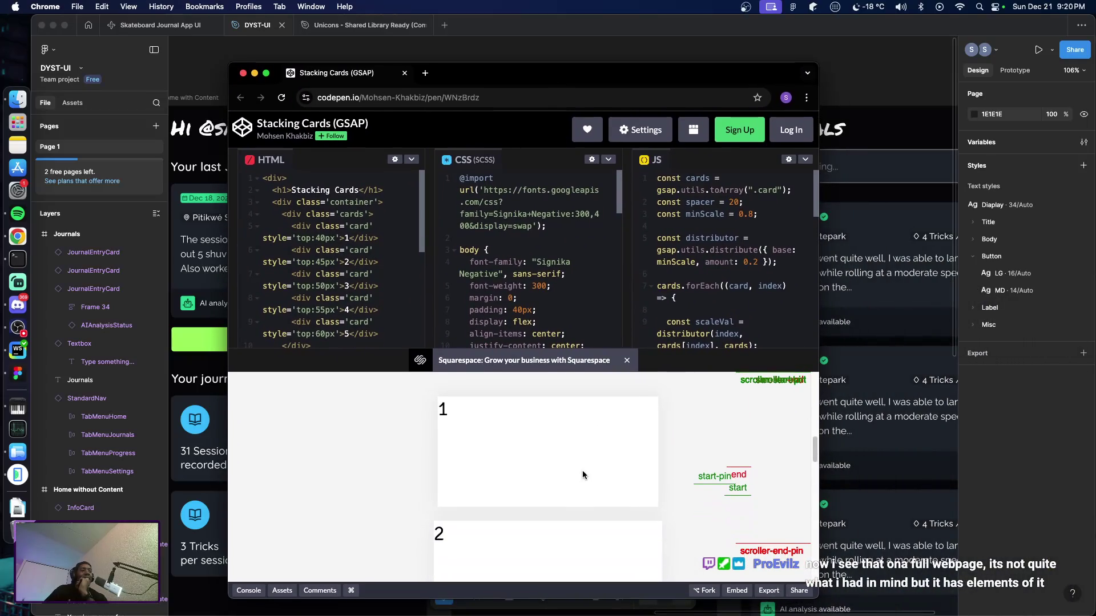
scroll(585, 471, "down", 5)
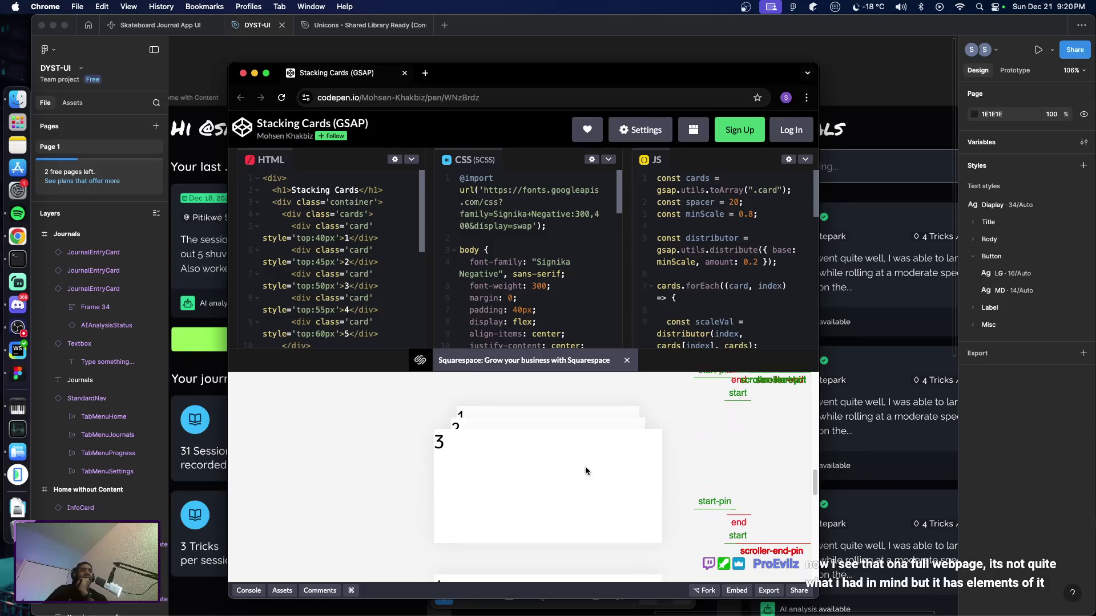
scroll(585, 471, "down", 3)
scroll(586, 473, "up", 4)
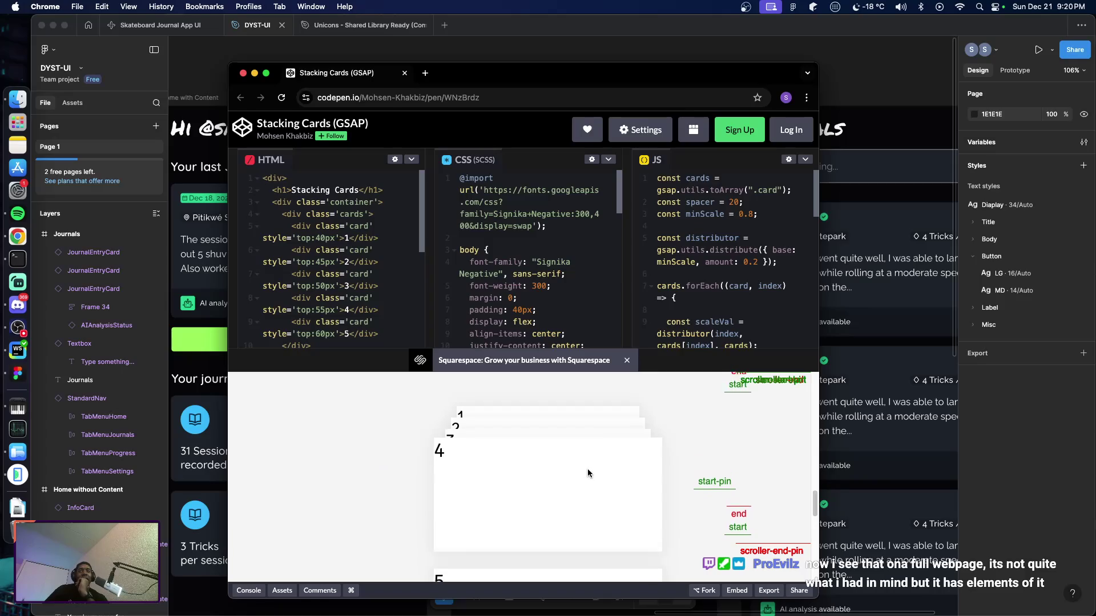
scroll(587, 472, "up", 3)
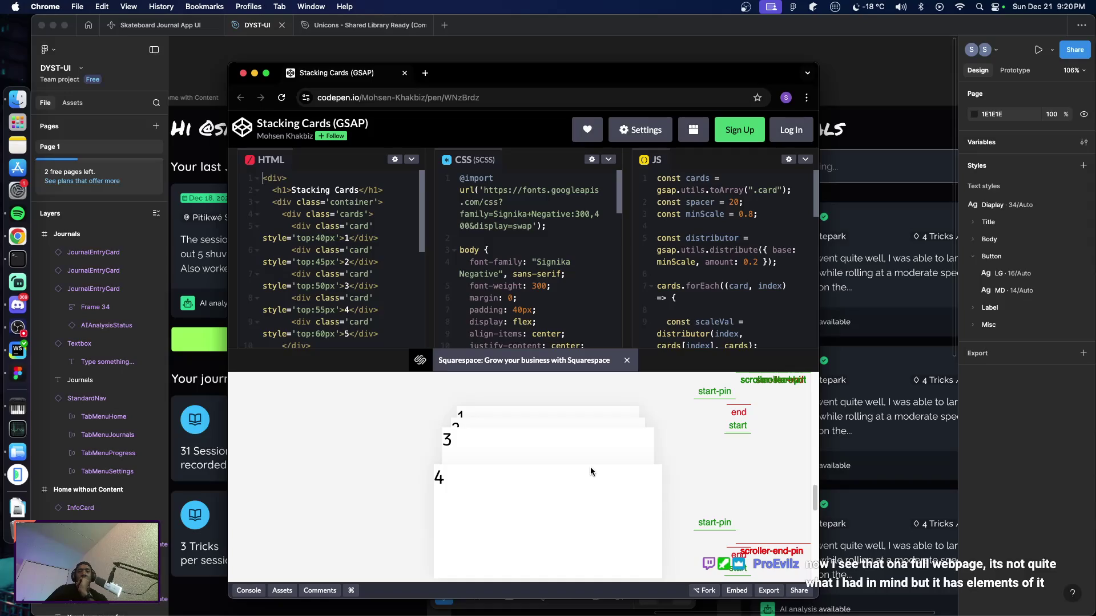
scroll(594, 470, "up", 3)
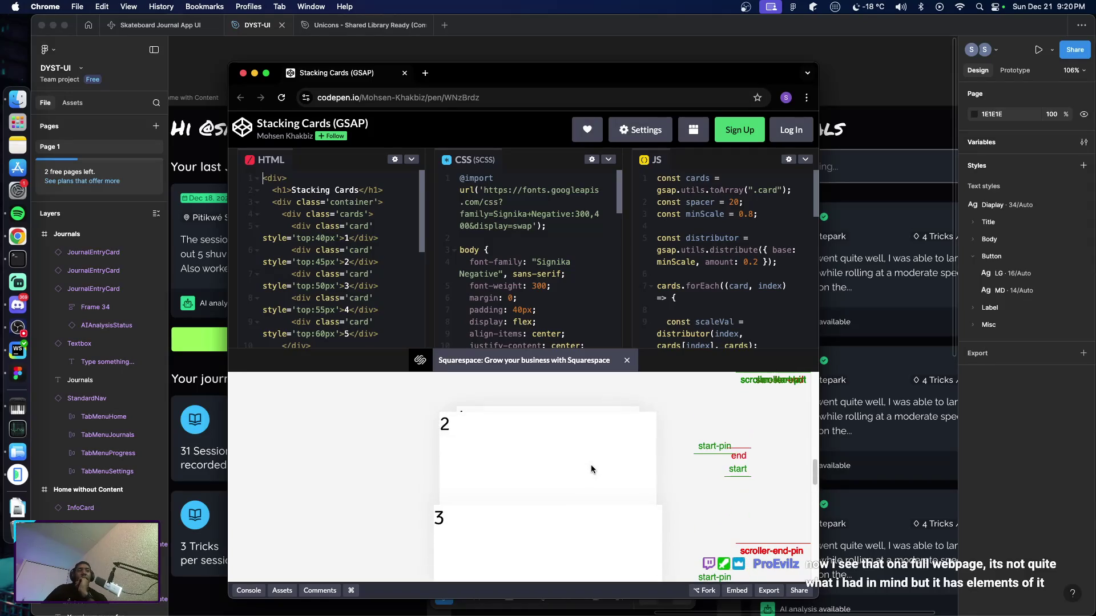
scroll(590, 466, "up", 2)
scroll(590, 465, "up", 2)
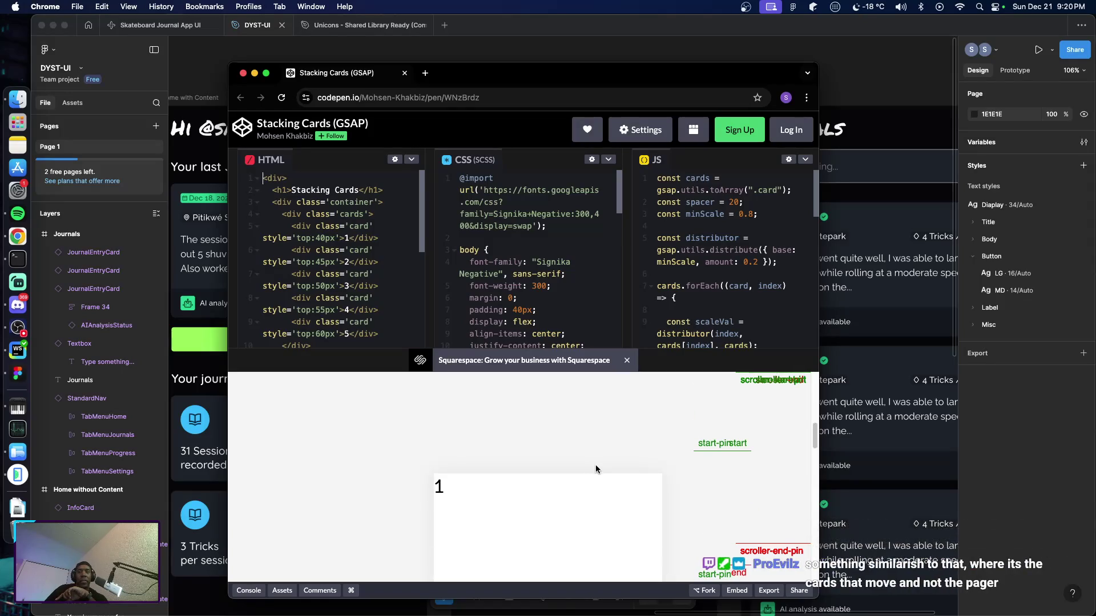
scroll(594, 463, "down", 3)
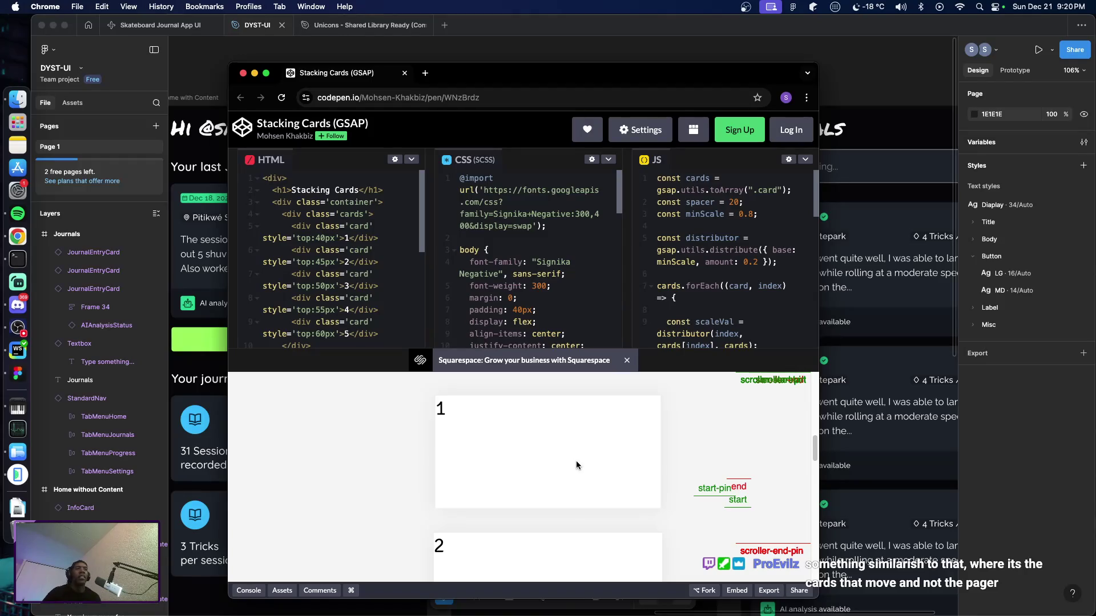
scroll(573, 468, "down", 3)
scroll(566, 473, "down", 5)
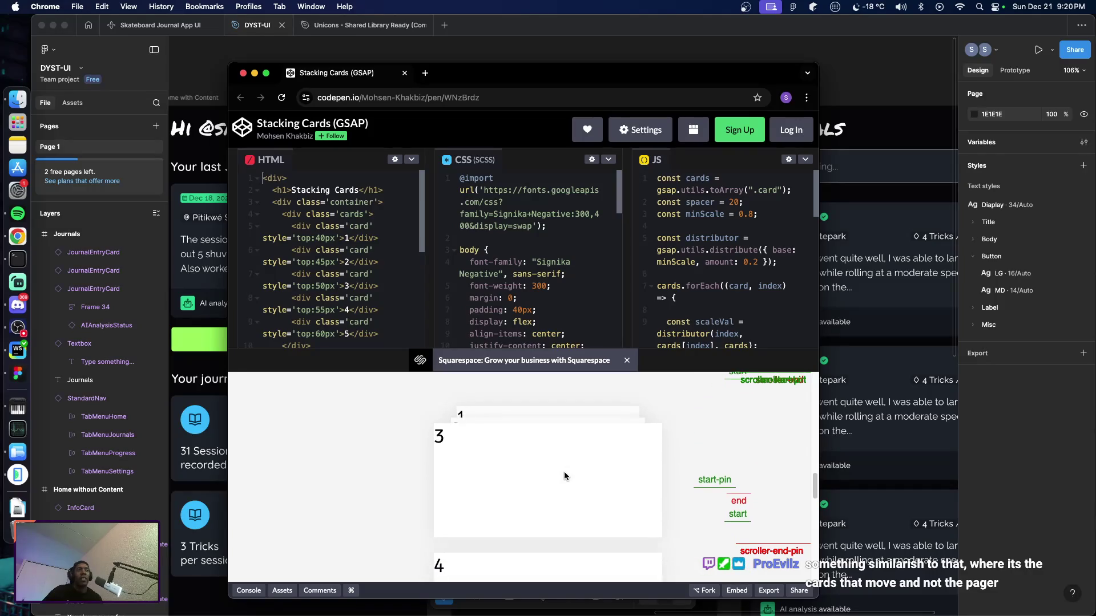
scroll(565, 472, "down", 6)
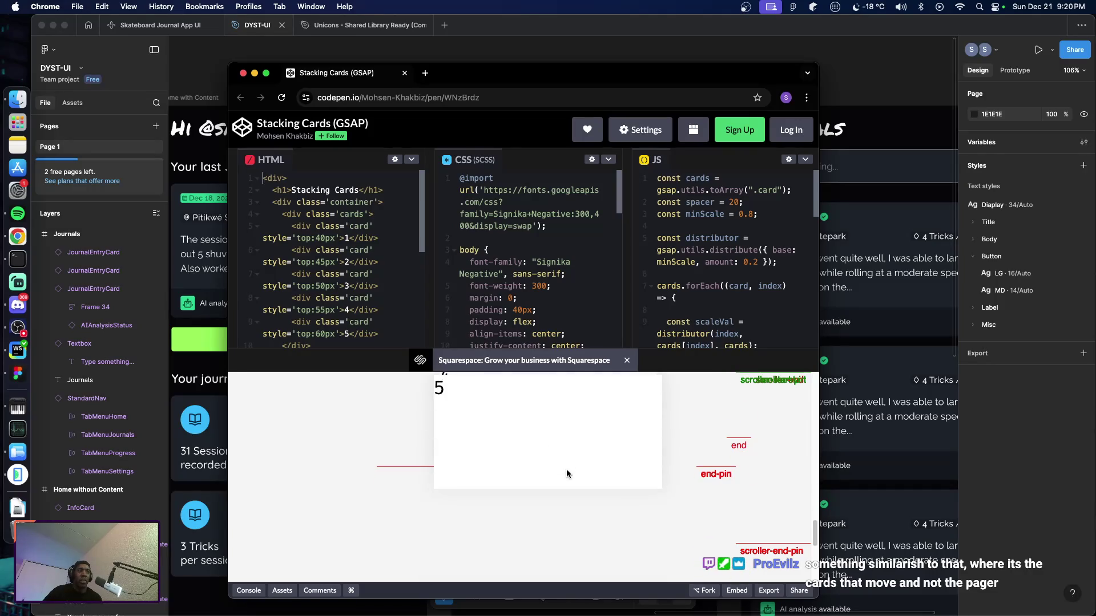
scroll(567, 473, "up", 8)
scroll(567, 473, "up", 4)
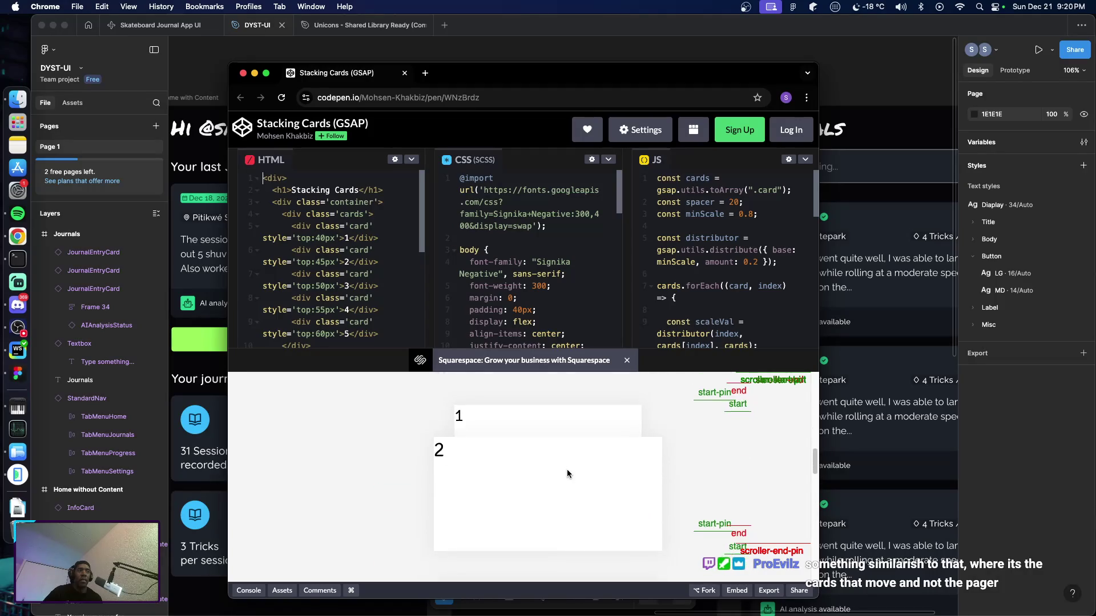
scroll(567, 473, "down", 3)
scroll(566, 473, "down", 5)
scroll(566, 471, "up", 3)
scroll(566, 471, "down", 4)
scroll(567, 470, "down", 5)
scroll(566, 470, "up", 3)
scroll(567, 471, "up", 10)
scroll(568, 457, "down", 5)
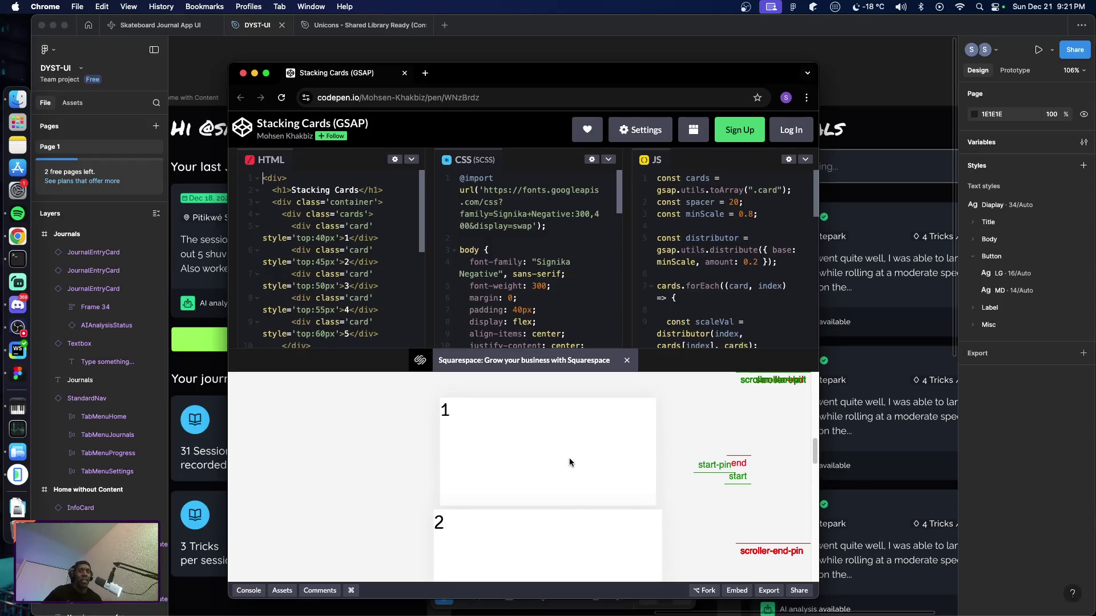
key("super+w")
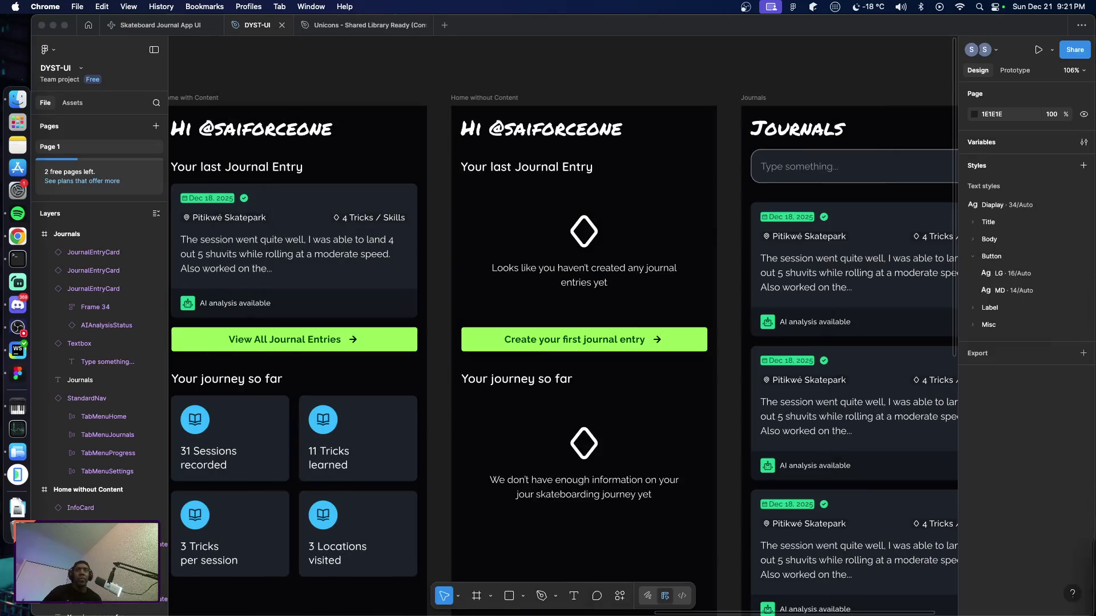